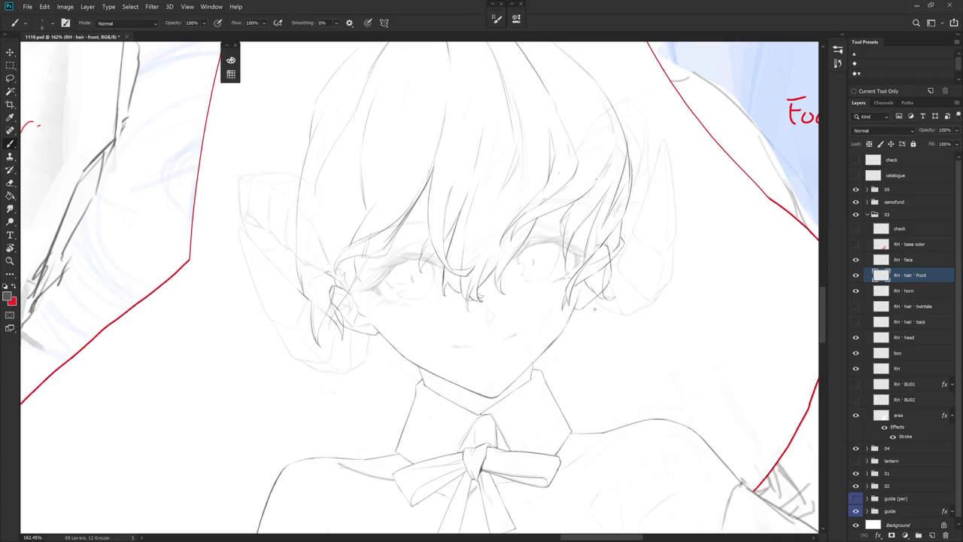
# - Redraw the small curling hair strand beside the left ear, undoing the rough attempts
pyautogui.moveTo(444, 280); pyautogui.dragTo(507, 298)
pyautogui.press('e')
pyautogui.press('b')
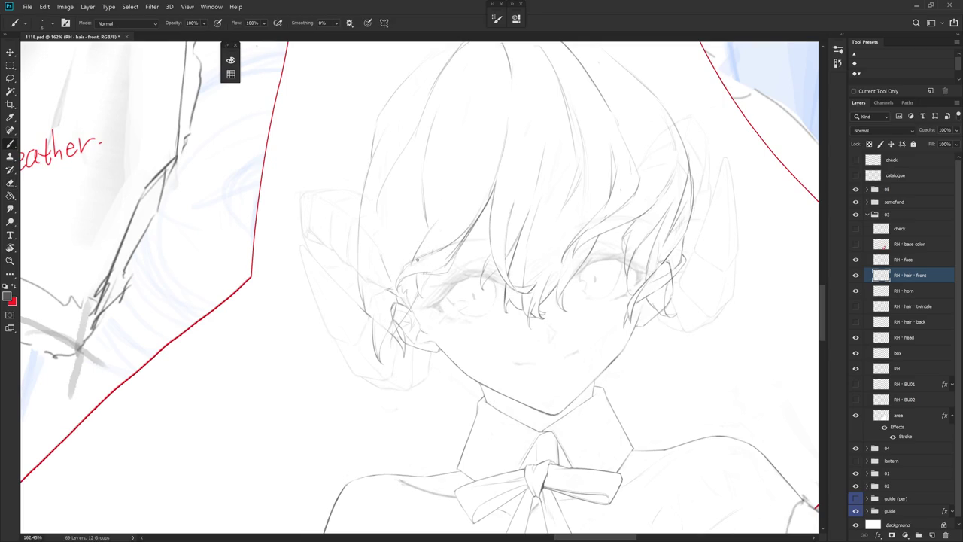
pyautogui.moveTo(441, 248)
pyautogui.mouseDown()
pyautogui.moveTo(403, 268)
pyautogui.moveTo(412, 270)
pyautogui.moveTo(395, 289)
pyautogui.moveTo(451, 287)
pyautogui.mouseUp()
pyautogui.hotkey('ctrl', 'z')
pyautogui.press('e')
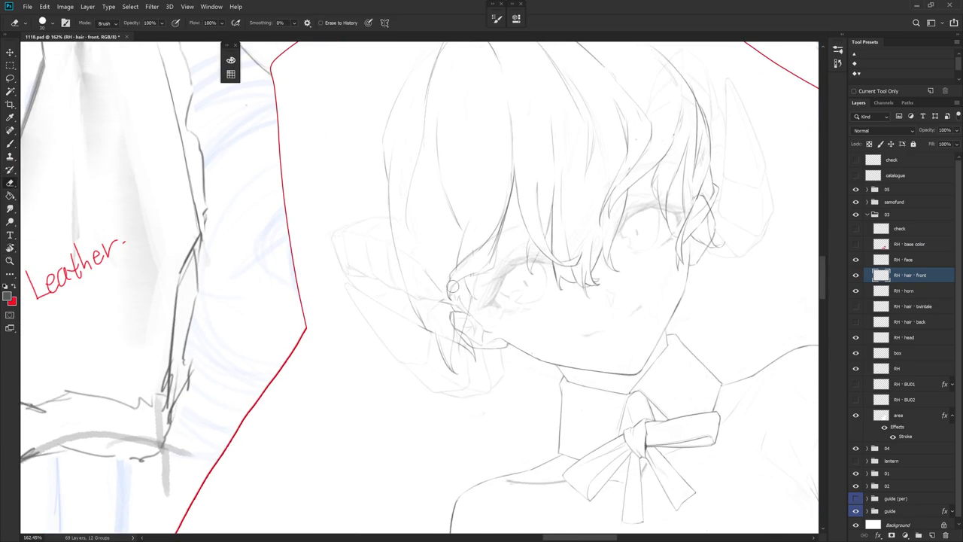
pyautogui.press('b')
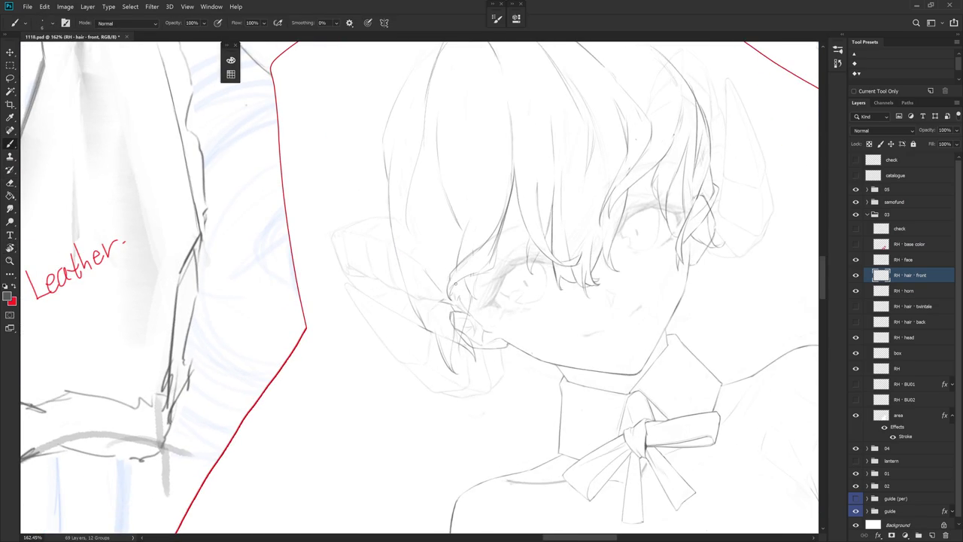
pyautogui.hotkey('ctrl', 'z')
pyautogui.moveTo(458, 281); pyautogui.dragTo(450, 296)
pyautogui.moveTo(484, 271); pyautogui.dragTo(472, 275)
# - Touch up the ear strands by alternating Brush and Eraser passes
pyautogui.press('e')
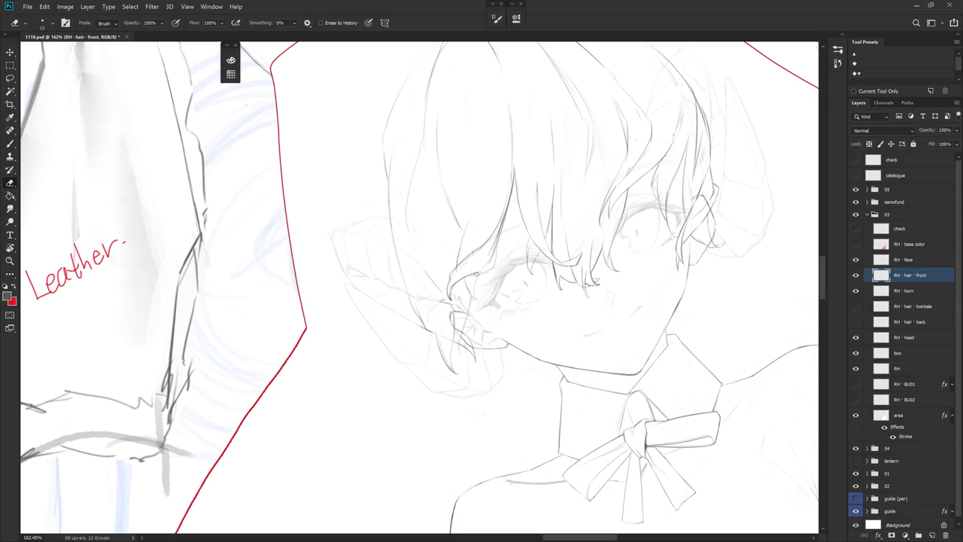
pyautogui.press('b')
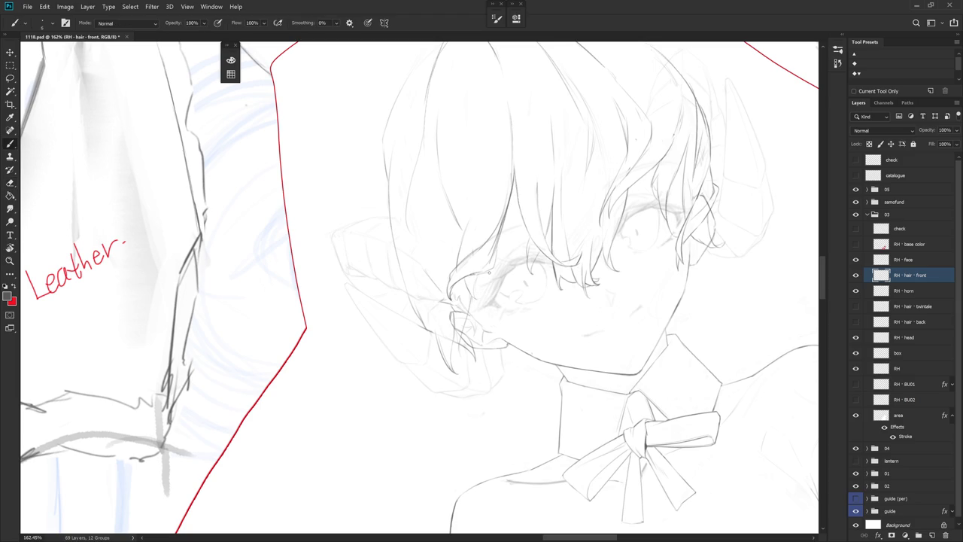
pyautogui.press('e')
pyautogui.press('b')
pyautogui.press('e')
pyautogui.press('b')
pyautogui.press('e')
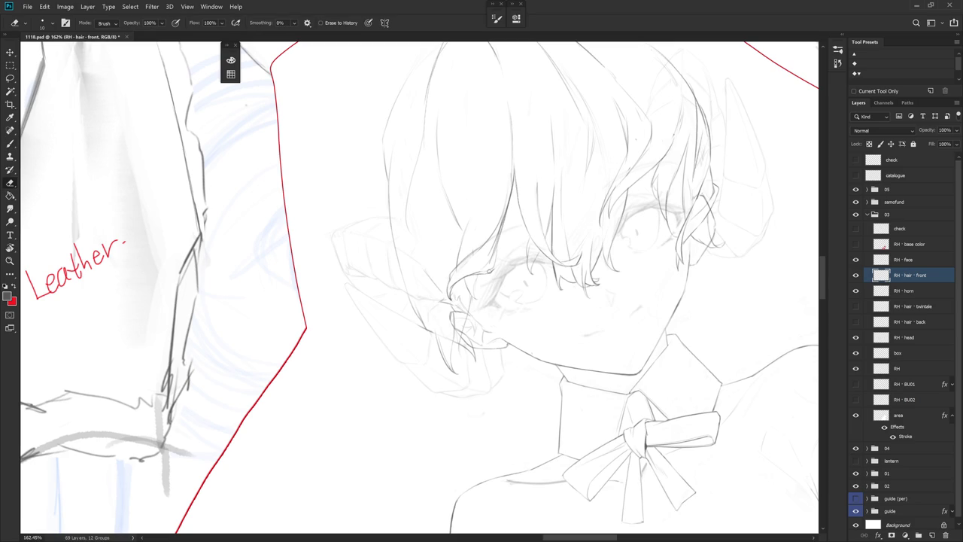
pyautogui.press('b')
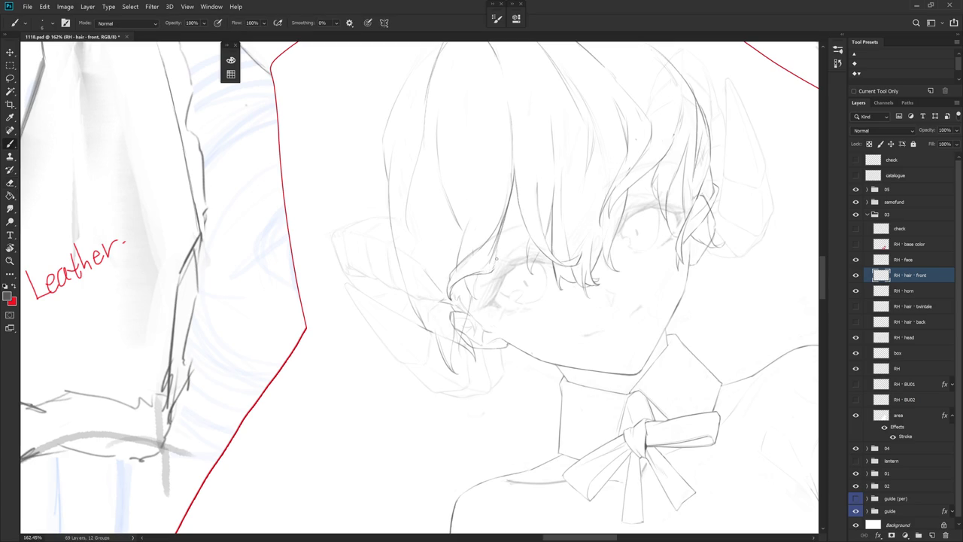
pyautogui.press('e')
pyautogui.press('b')
pyautogui.press('e')
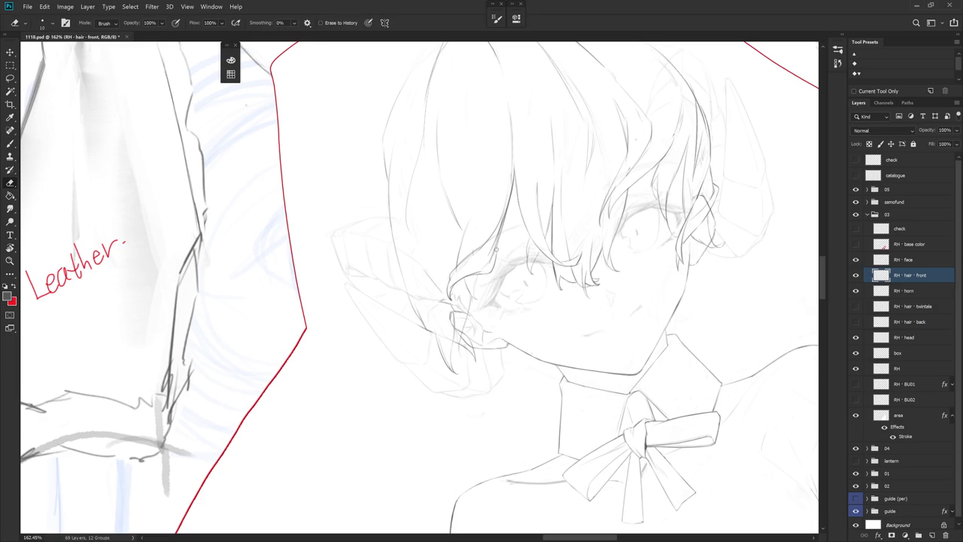
# - Refine the ear strands on a tilted canvas, restore it upright, and bring up History
pyautogui.moveTo(489, 280); pyautogui.dragTo(696, 476)
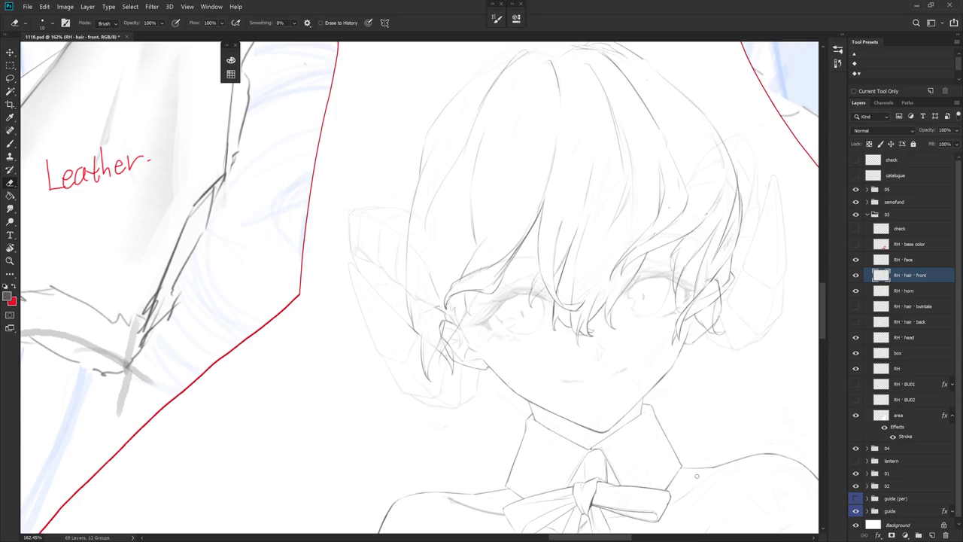
pyautogui.press('r')
pyautogui.moveTo(573, 371)
pyautogui.mouseDown()
pyautogui.moveTo(497, 405)
pyautogui.moveTo(433, 252)
pyautogui.mouseUp()
pyautogui.press('b')
pyautogui.press('r')
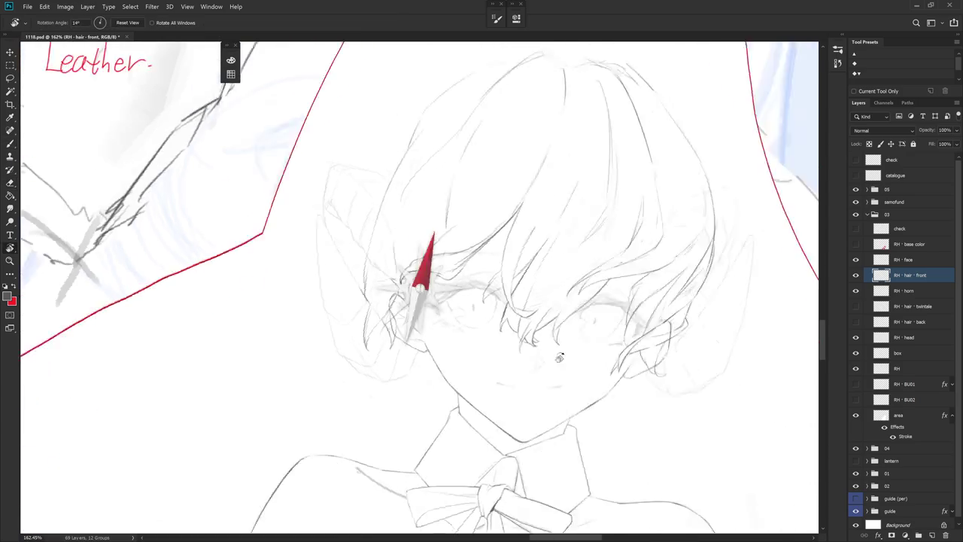
pyautogui.press('e')
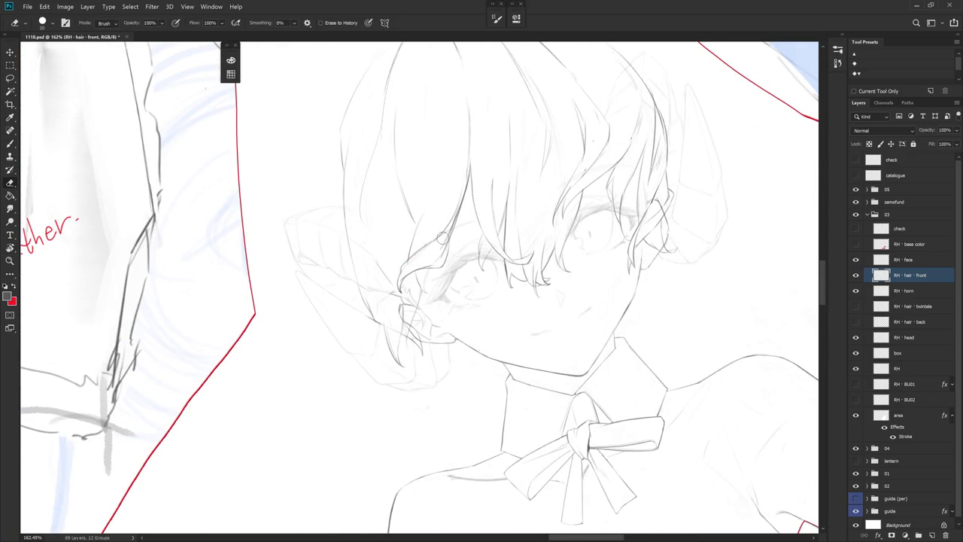
pyautogui.press('b')
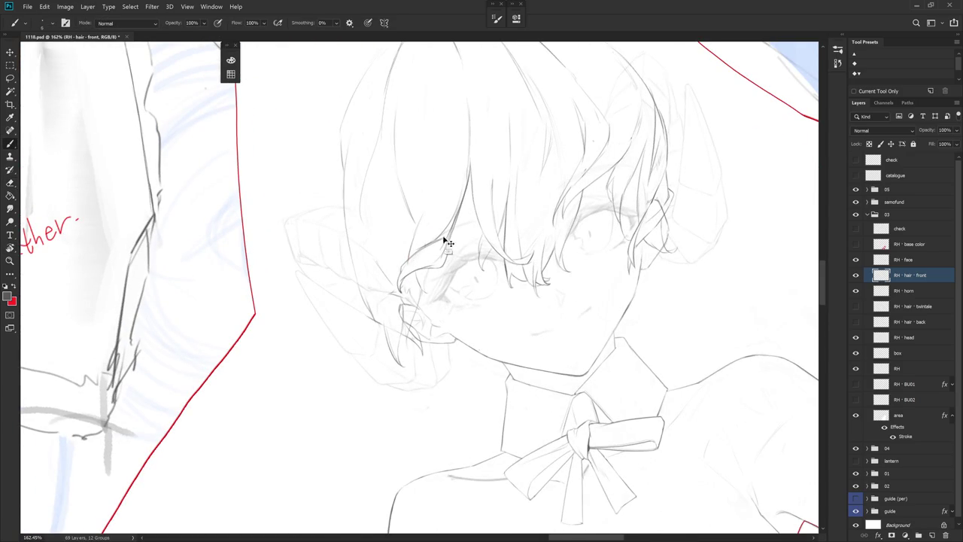
pyautogui.press('r')
pyautogui.moveTo(461, 219)
pyautogui.mouseDown()
pyautogui.moveTo(482, 383)
pyautogui.moveTo(527, 354)
pyautogui.mouseUp()
pyautogui.press('r')
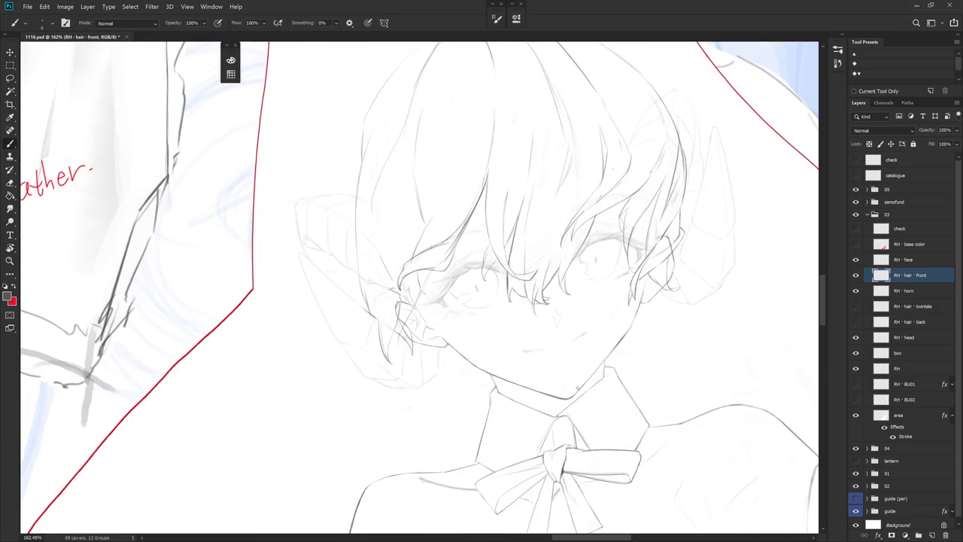
pyautogui.click(837, 63)
pyautogui.click(783, 237)
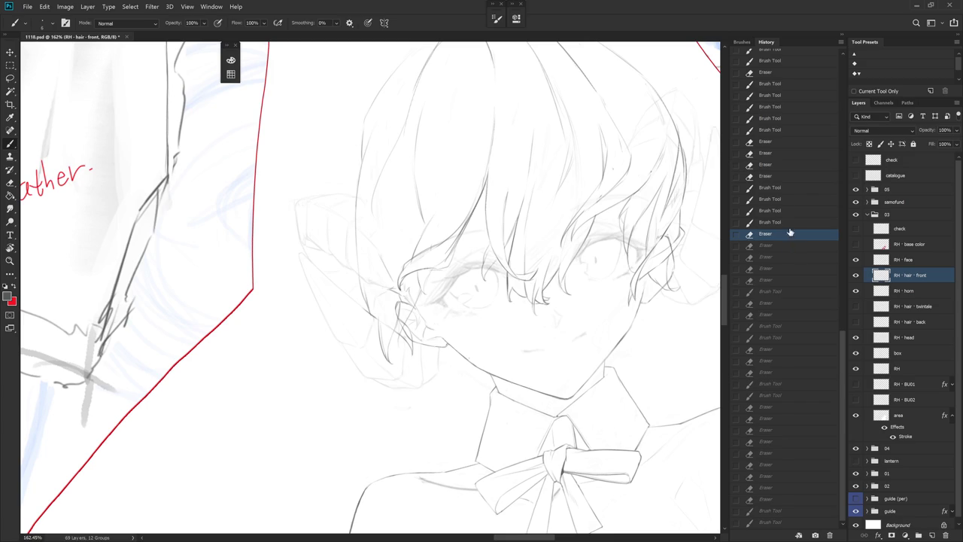
pyautogui.click(787, 96)
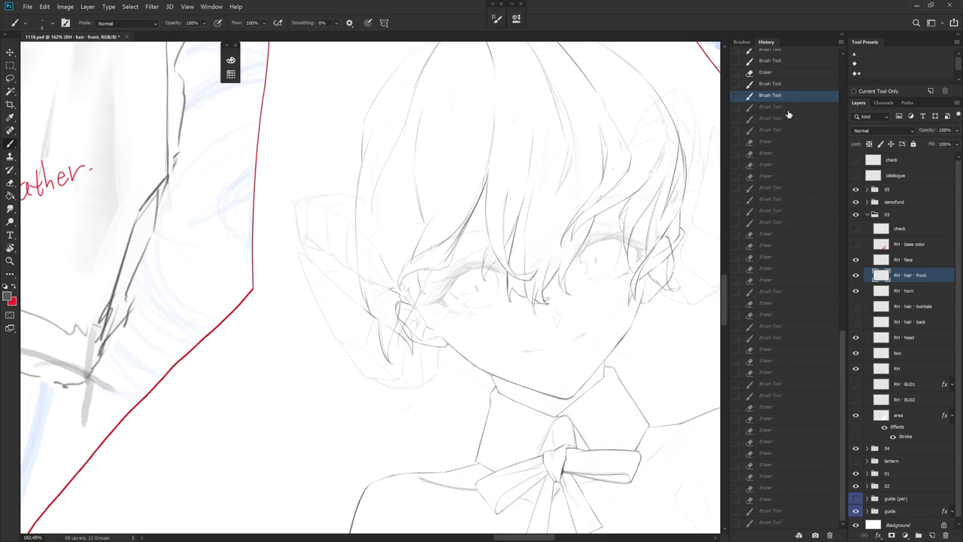
pyautogui.click(793, 524)
pyautogui.click(841, 39)
pyautogui.press('r')
# - Redraw the long front-hair strand as one clean top-down line past the ear
pyautogui.press('e')
pyautogui.moveTo(481, 225)
pyautogui.mouseDown()
pyautogui.moveTo(435, 156)
pyautogui.moveTo(434, 236)
pyautogui.mouseUp()
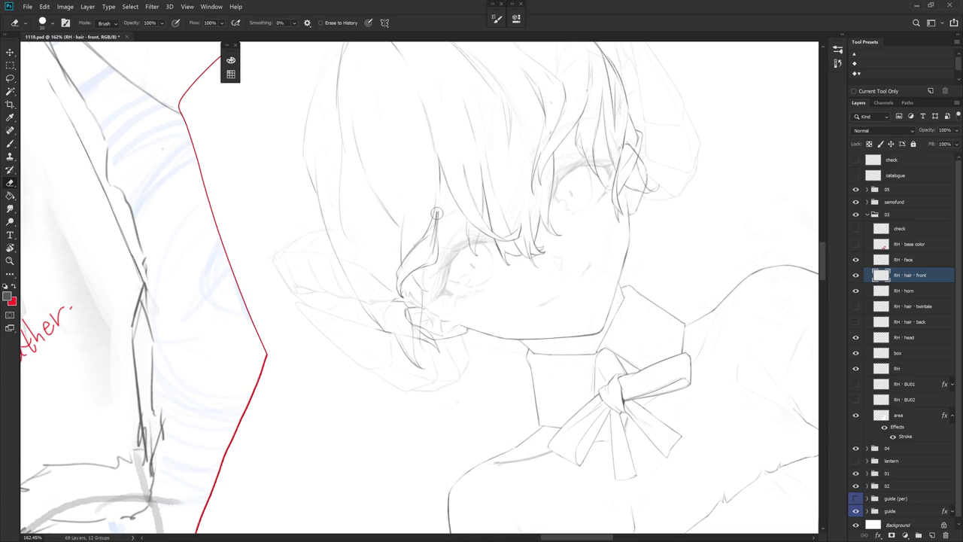
pyautogui.press('b')
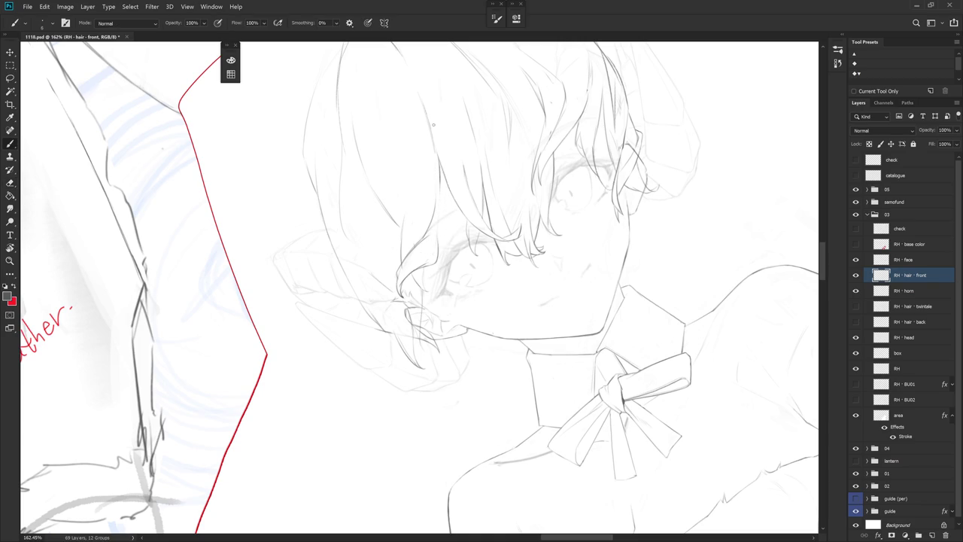
pyautogui.moveTo(435, 146); pyautogui.dragTo(437, 250)
pyautogui.hotkey('ctrl', 'z')
pyautogui.moveTo(436, 150); pyautogui.dragTo(433, 254)
pyautogui.moveTo(390, 316); pyautogui.dragTo(427, 299)
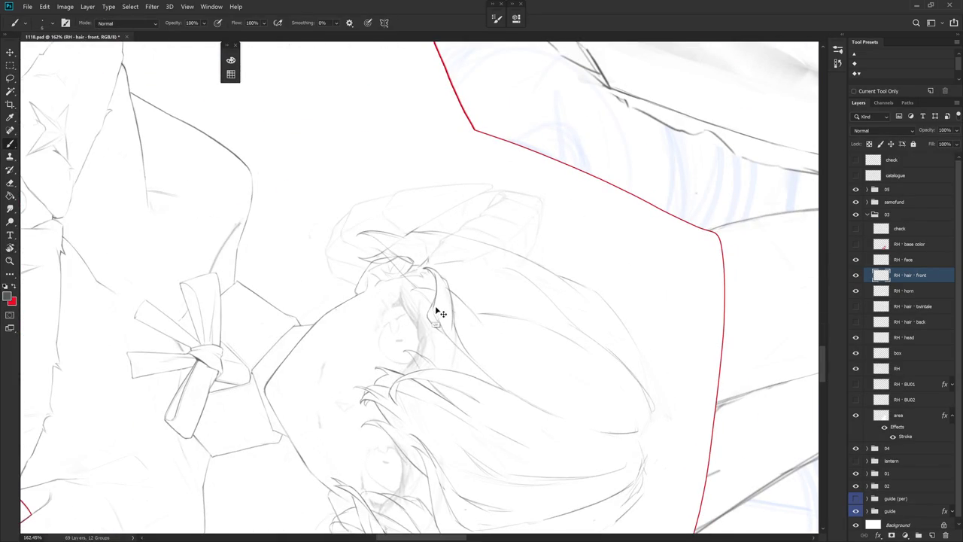
# - Clean up the long strand with eraser and brush passes on a rotated view, then reset upright
pyautogui.press('e')
pyautogui.press('b')
pyautogui.press('e')
pyautogui.press('b')
pyautogui.hscroll(10, 441, 303)
pyautogui.press('r')
pyautogui.press('e')
pyautogui.moveTo(419, 268)
pyautogui.mouseDown()
pyautogui.moveTo(442, 284)
pyautogui.moveTo(440, 310)
pyautogui.mouseUp()
pyautogui.press('r')
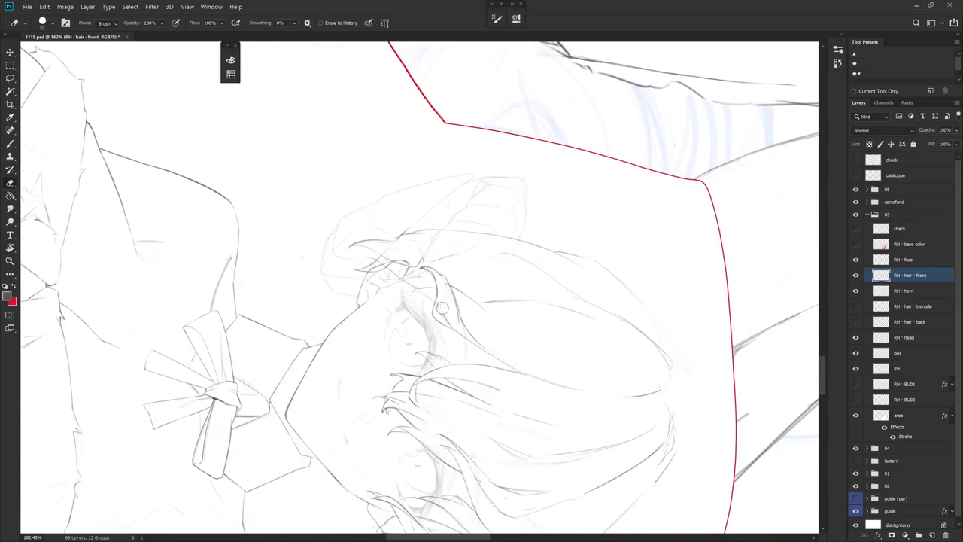
pyautogui.press('b')
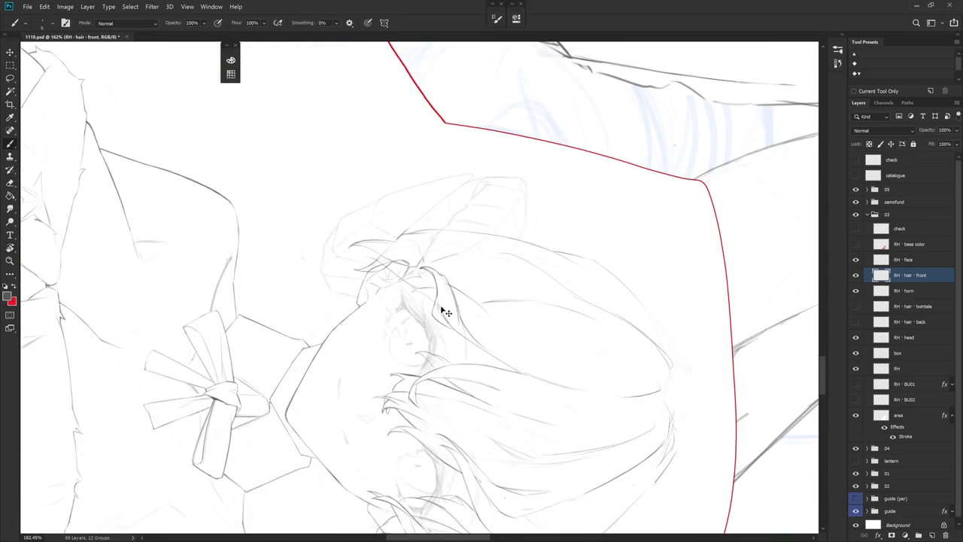
pyautogui.press('e')
pyautogui.press('Escape')
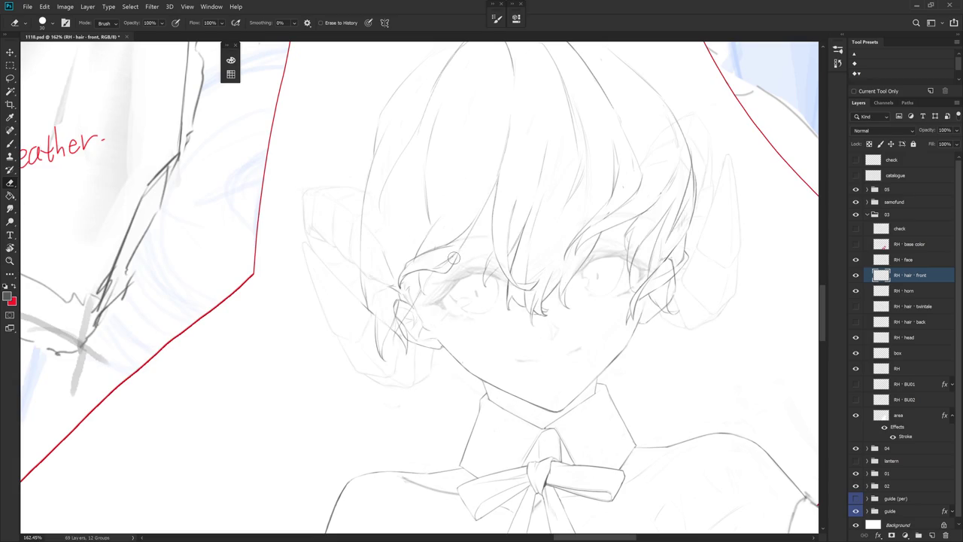
# - Add two short strokes extending the strand ends beside the ear on a tilted view
pyautogui.press('b')
pyautogui.press('e')
pyautogui.press('b')
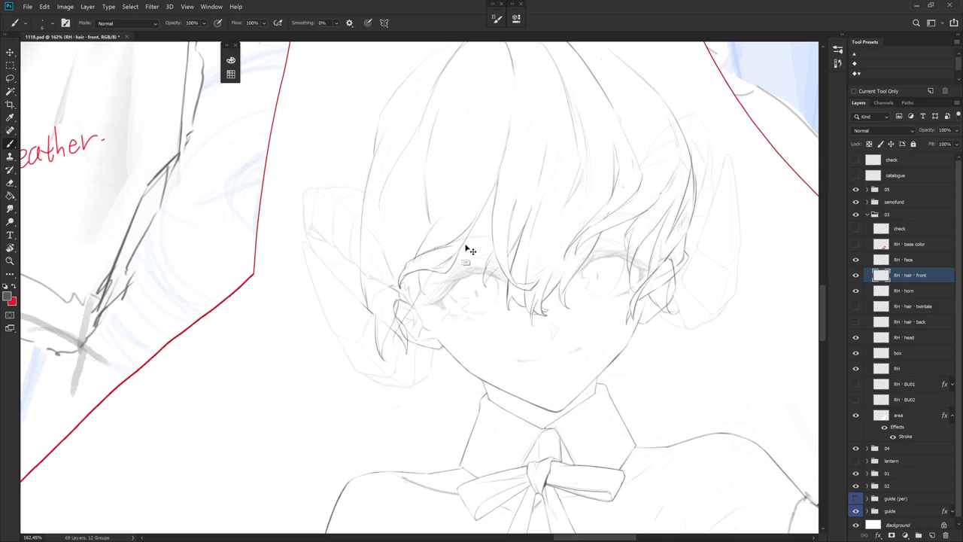
pyautogui.press('r')
pyautogui.moveTo(467, 248)
pyautogui.mouseDown()
pyautogui.moveTo(441, 223)
pyautogui.moveTo(439, 235)
pyautogui.mouseUp()
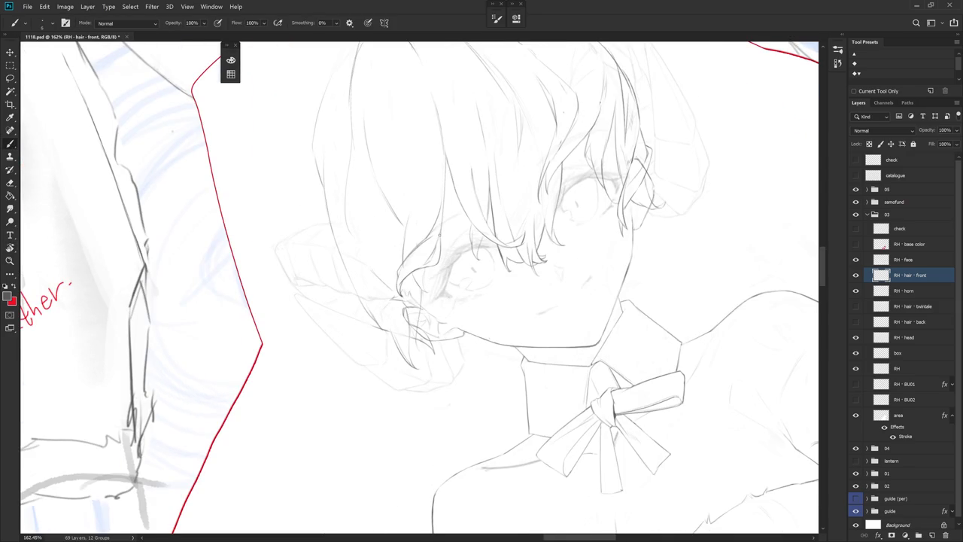
pyautogui.press('e')
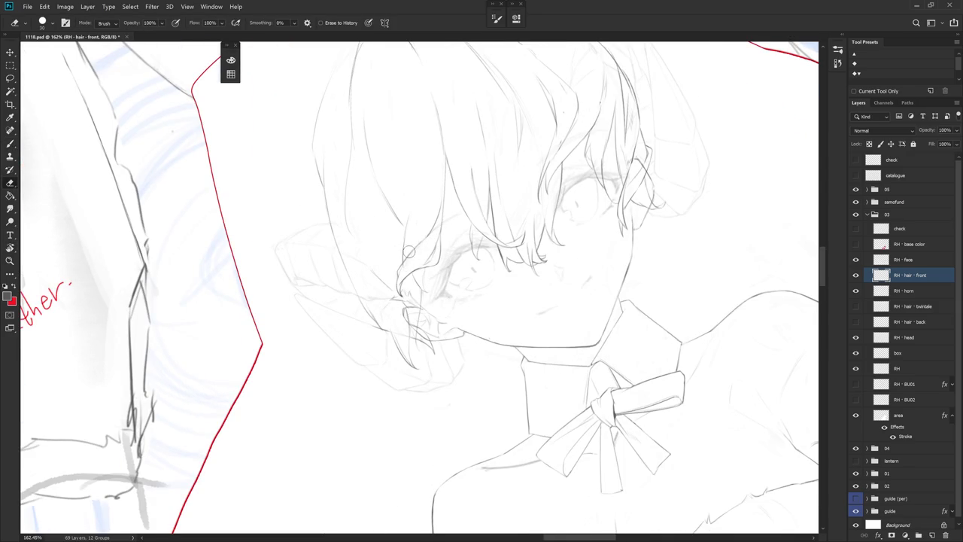
pyautogui.press('b')
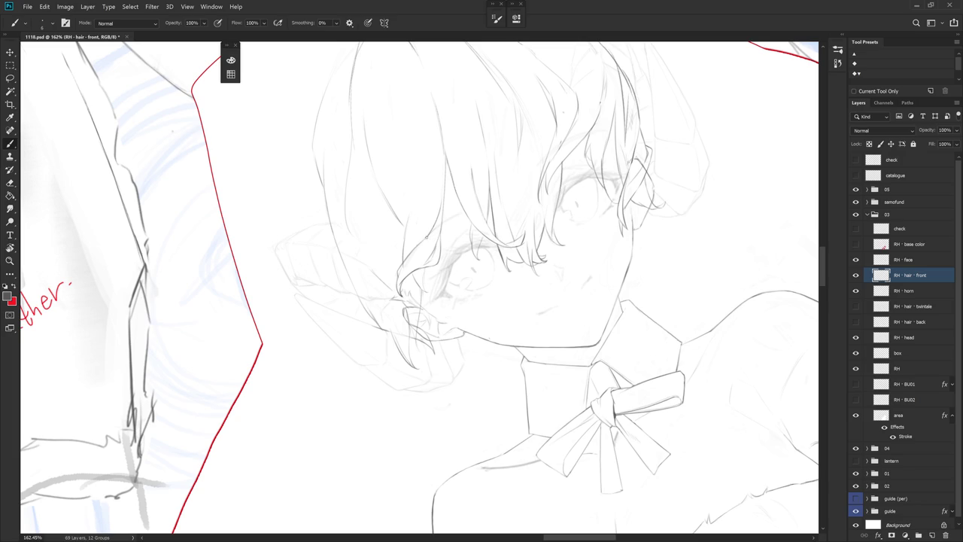
pyautogui.moveTo(431, 229); pyautogui.dragTo(420, 247)
pyautogui.moveTo(419, 265); pyautogui.dragTo(430, 262)
# - Touch up the strand ends with brush and eraser while tilting the view clockwise and back
pyautogui.press('e')
pyautogui.press('b')
pyautogui.moveTo(462, 258); pyautogui.dragTo(434, 365)
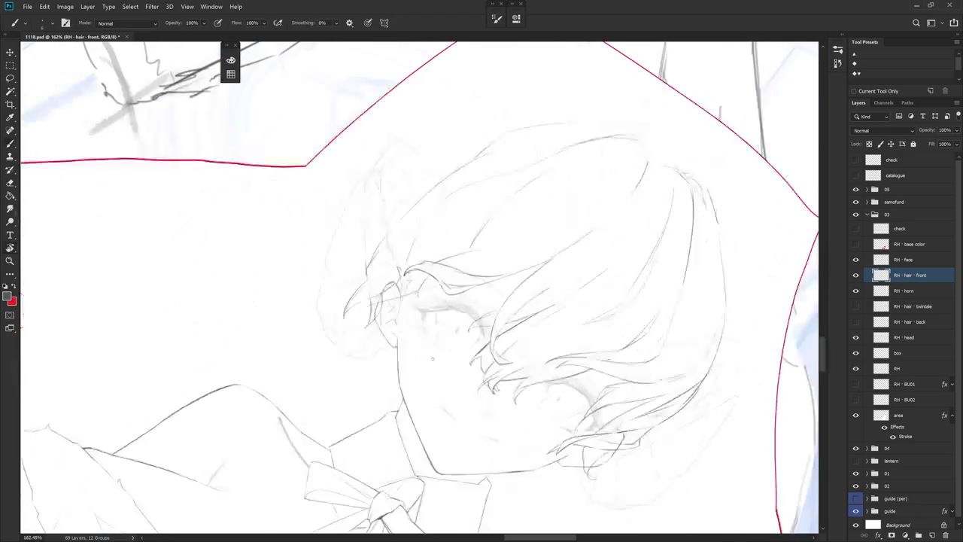
pyautogui.press('e')
pyautogui.press('b')
pyautogui.moveTo(451, 286); pyautogui.dragTo(433, 252)
pyautogui.press('e')
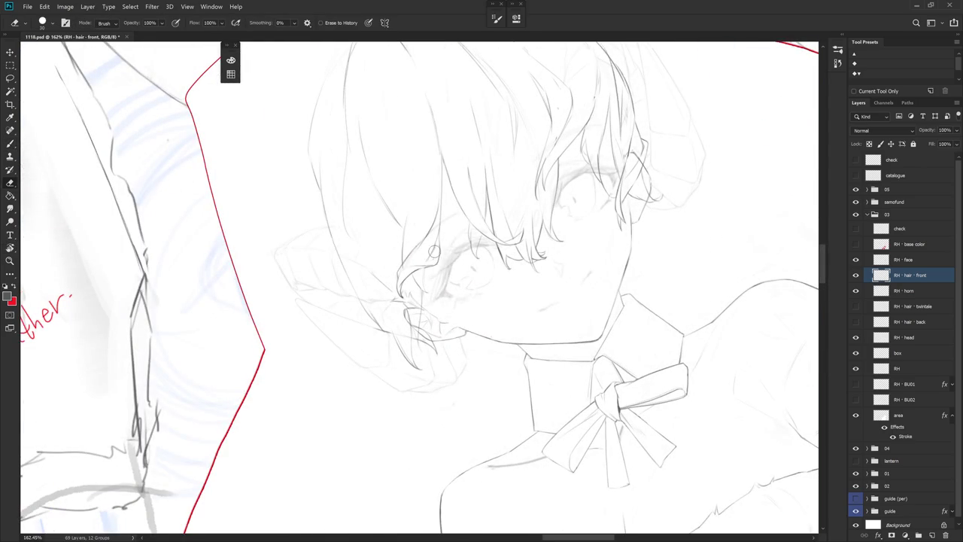
pyautogui.press('b')
# - Add a faint finishing touch to the hair strand, resetting and re-tilting the view
pyautogui.press('e')
pyautogui.press('b')
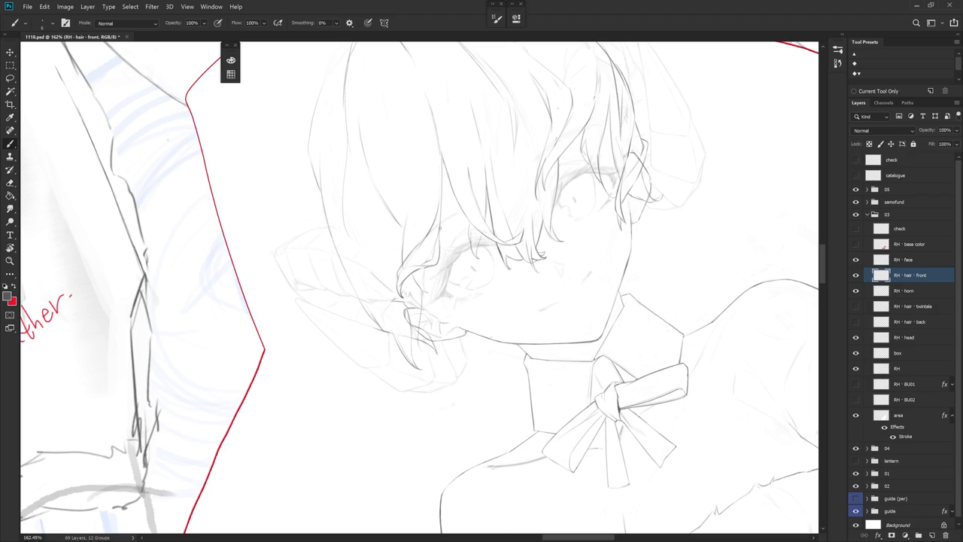
pyautogui.moveTo(440, 227); pyautogui.dragTo(420, 402)
pyautogui.press('r')
pyautogui.press('e')
pyautogui.press('Escape')
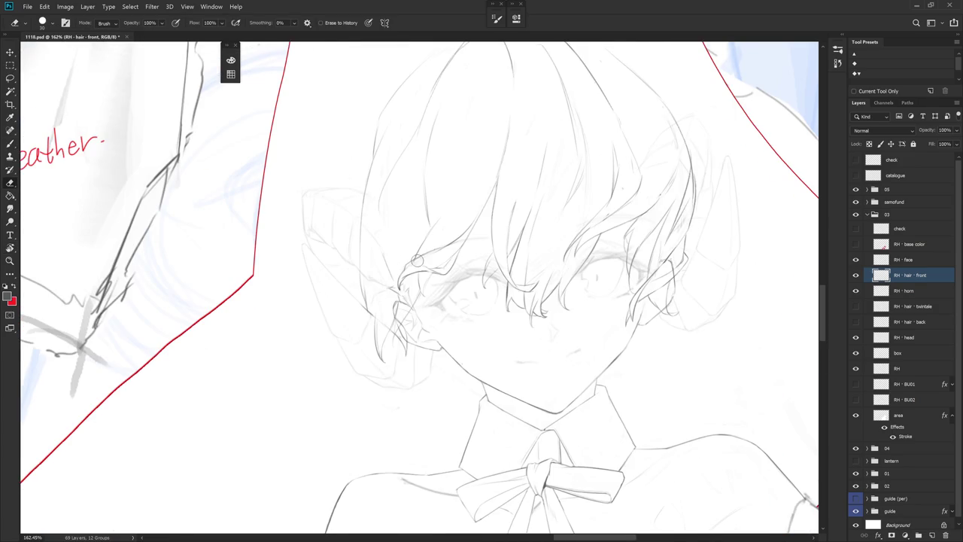
pyautogui.press('Escape')
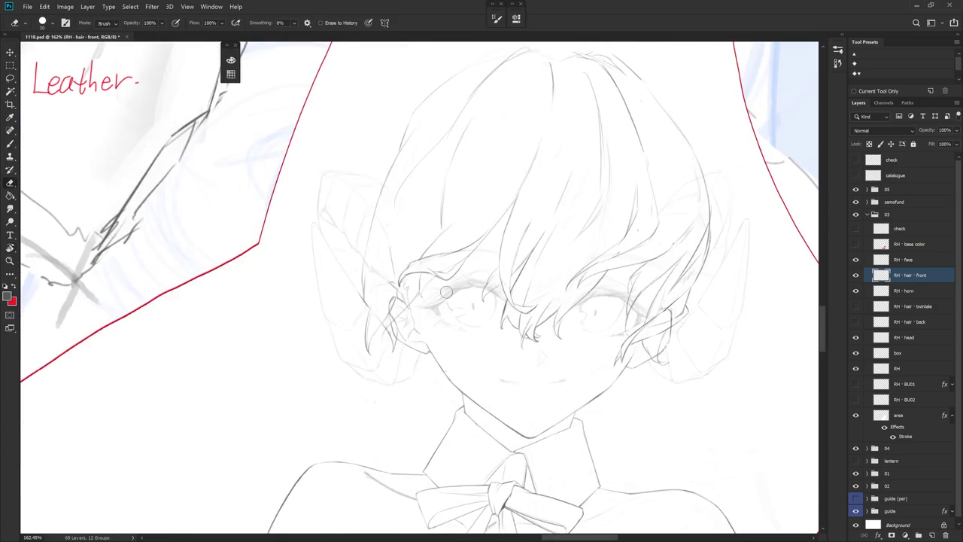
pyautogui.press('b')
pyautogui.moveTo(451, 284); pyautogui.dragTo(419, 272)
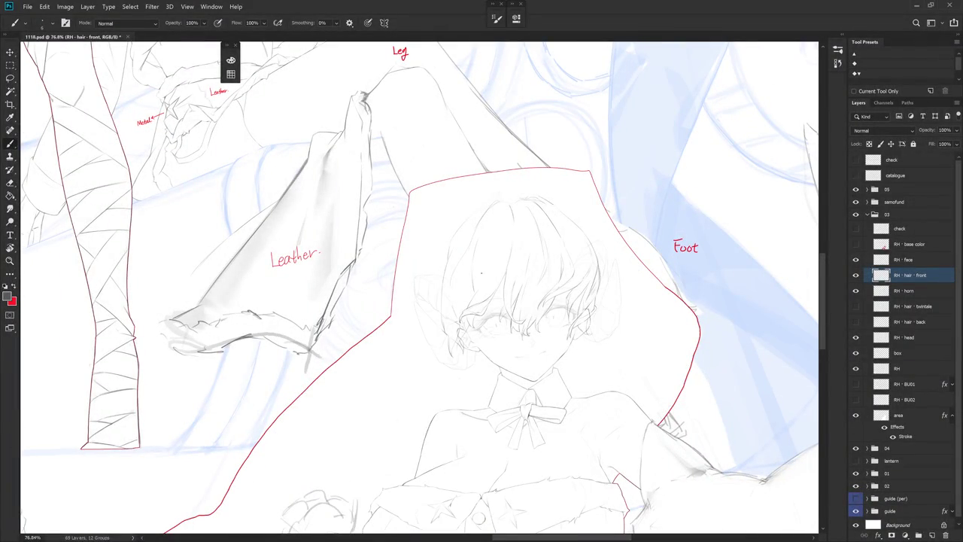
pyautogui.scroll(3, 482, 273)
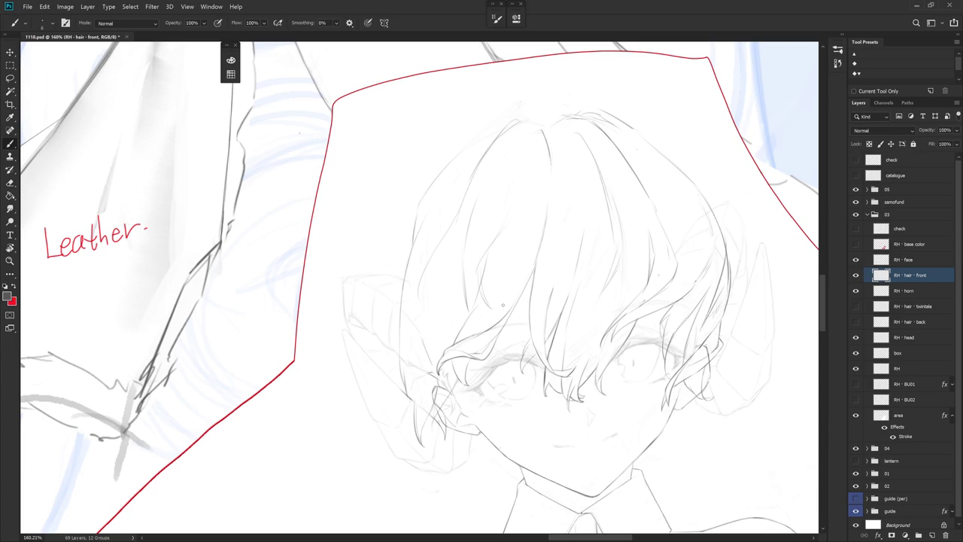
pyautogui.press('e')
pyautogui.press('b')
pyautogui.scroll(-2, 569, 265)
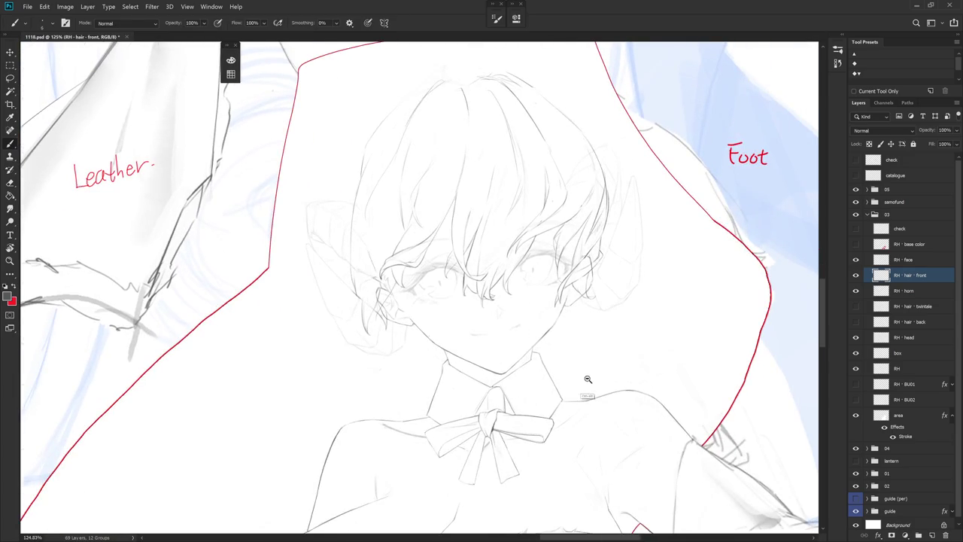
pyautogui.scroll(-4, 579, 384)
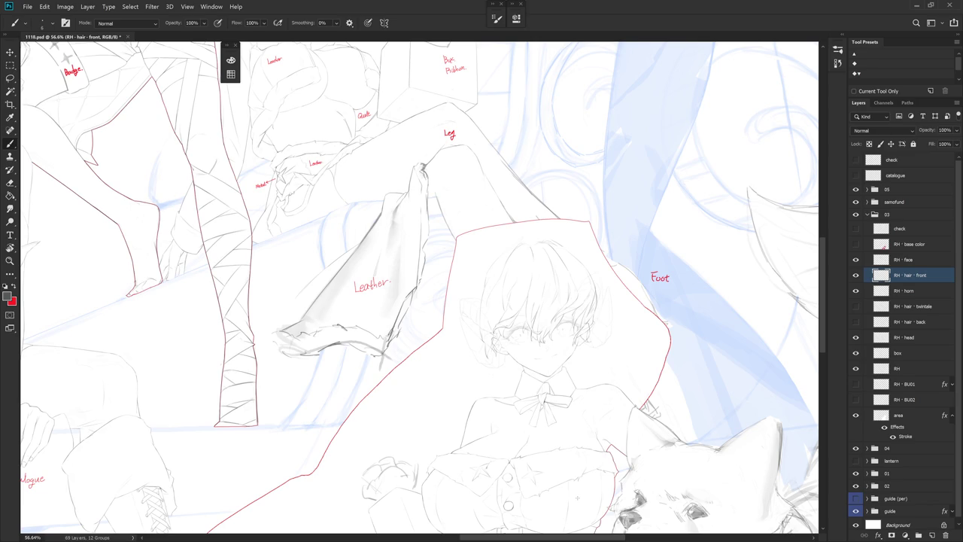
pyautogui.click(920, 290)
# - Duplicate RH - horn, move the copy down the Layers panel, and view it solo
pyautogui.hotkey('ctrl', 'j')
pyautogui.moveTo(930, 295); pyautogui.dragTo(924, 421)
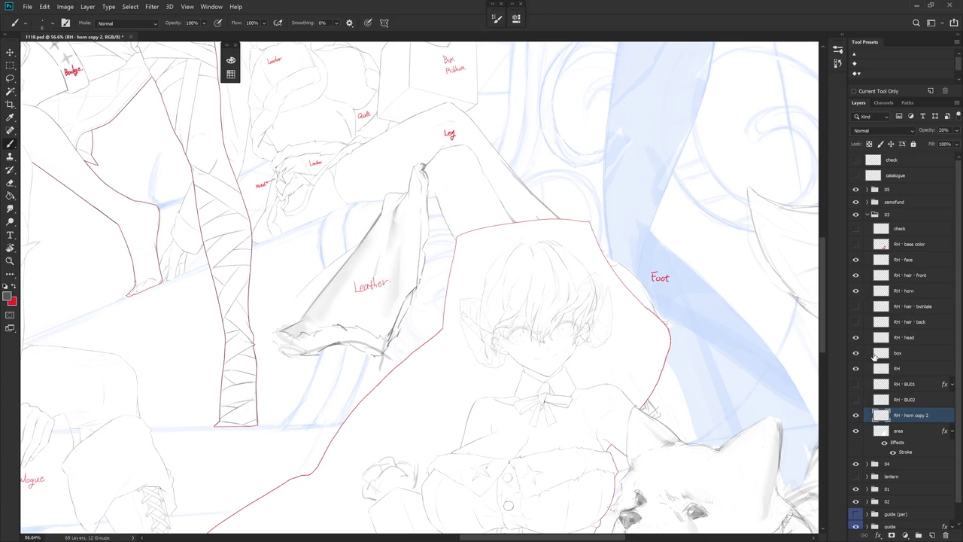
pyautogui.keyDown('alt'); pyautogui.click(856, 415); pyautogui.keyUp('alt')
pyautogui.click(855, 415)
pyautogui.scroll(-1, 956, 485)
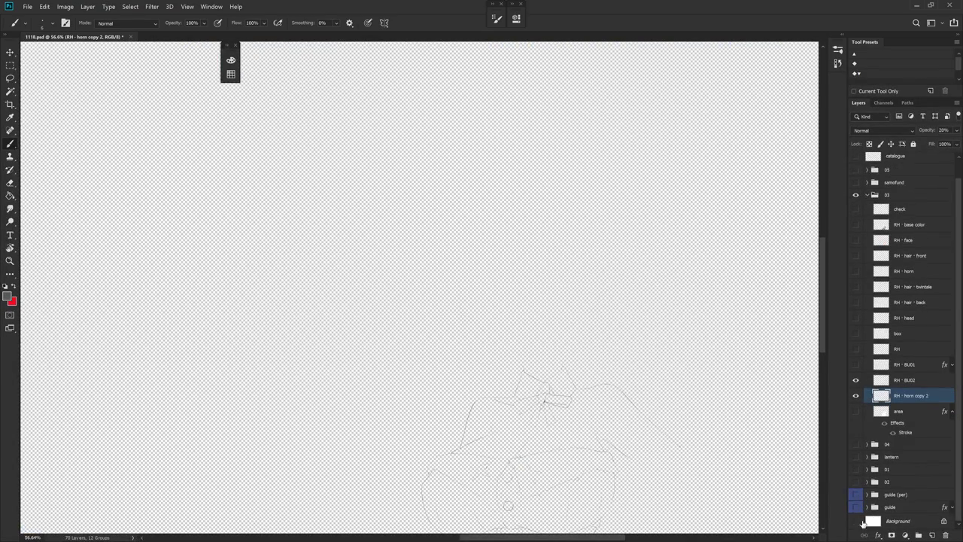
pyautogui.click(856, 521)
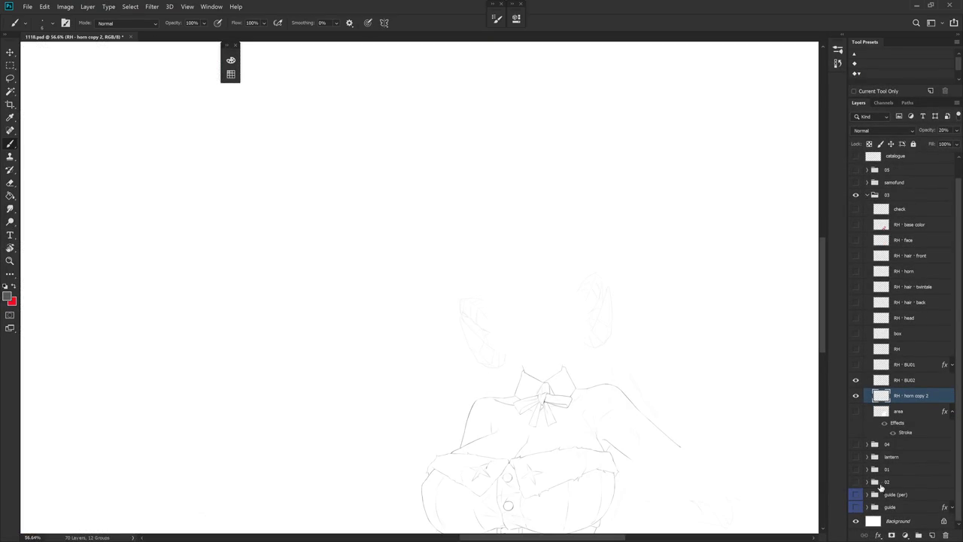
pyautogui.click(855, 396)
pyautogui.click(856, 394)
# - Move the horn copy beneath the front hair, then revert in History to before the copy
pyautogui.moveTo(903, 395); pyautogui.dragTo(903, 271)
pyautogui.click(837, 62)
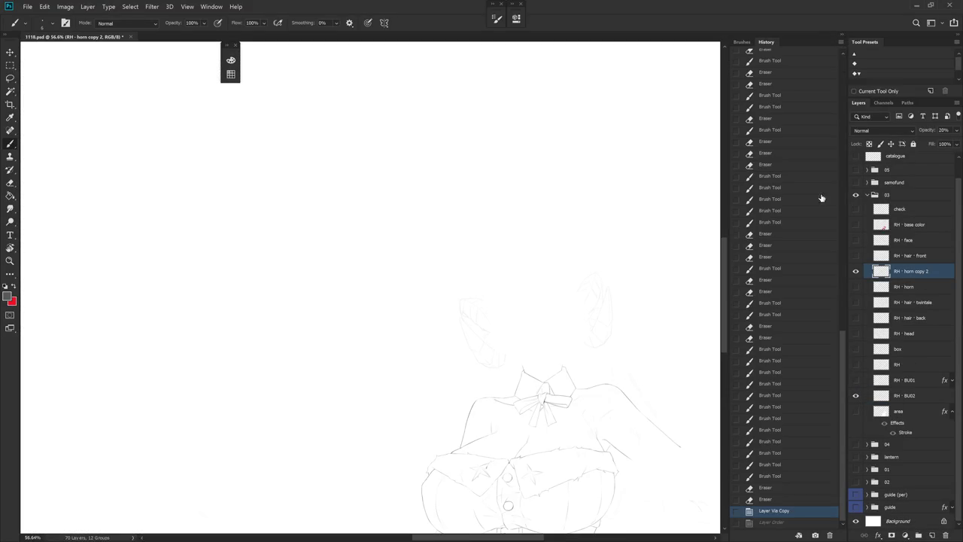
pyautogui.click(789, 500)
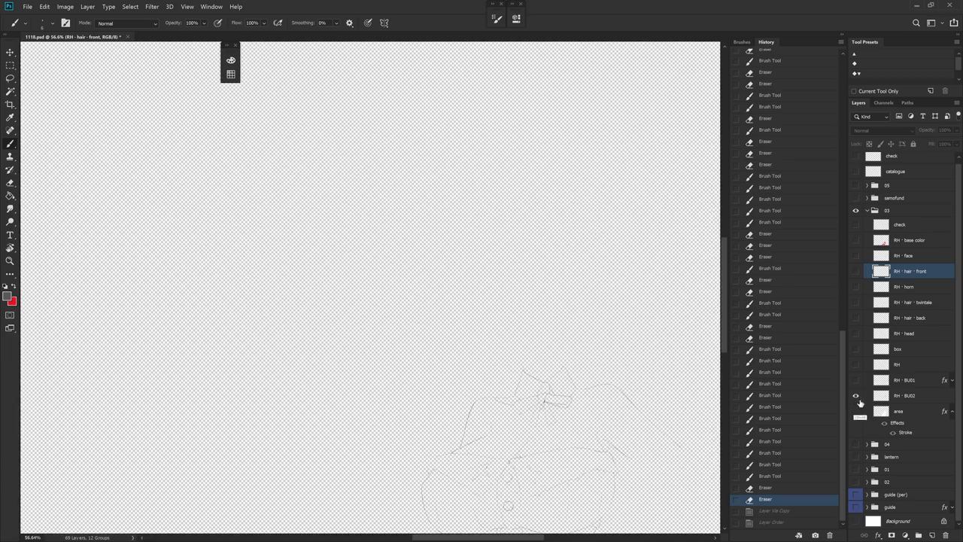
pyautogui.click(856, 413)
pyautogui.click(856, 414)
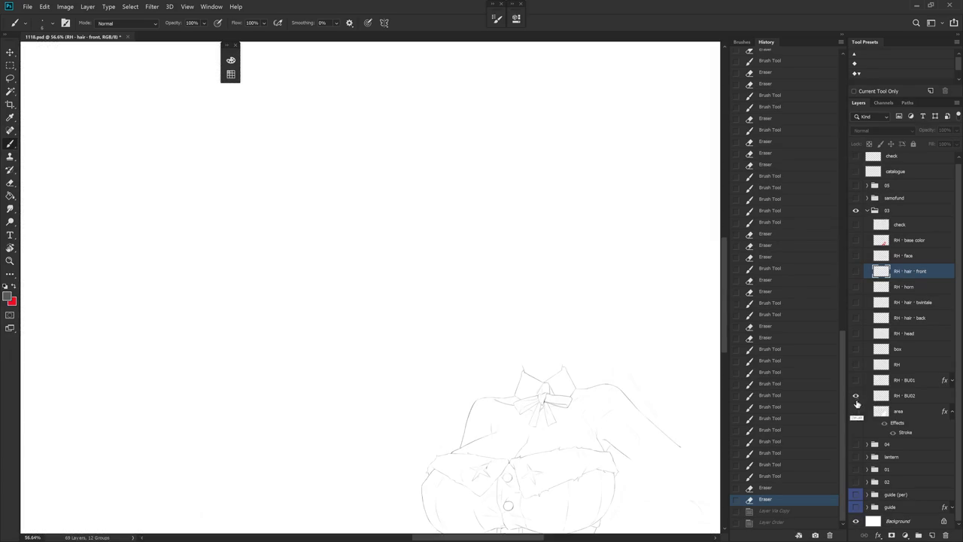
pyautogui.scroll(-5, 535, 392)
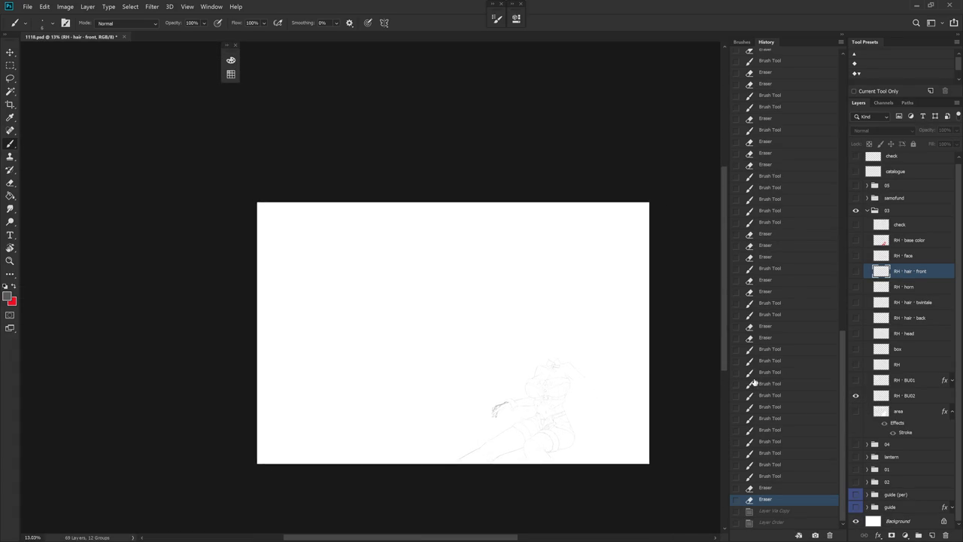
# - Step through earlier Brush and Eraser history states to compare the hair strokes
pyautogui.click(800, 224)
pyautogui.click(784, 477)
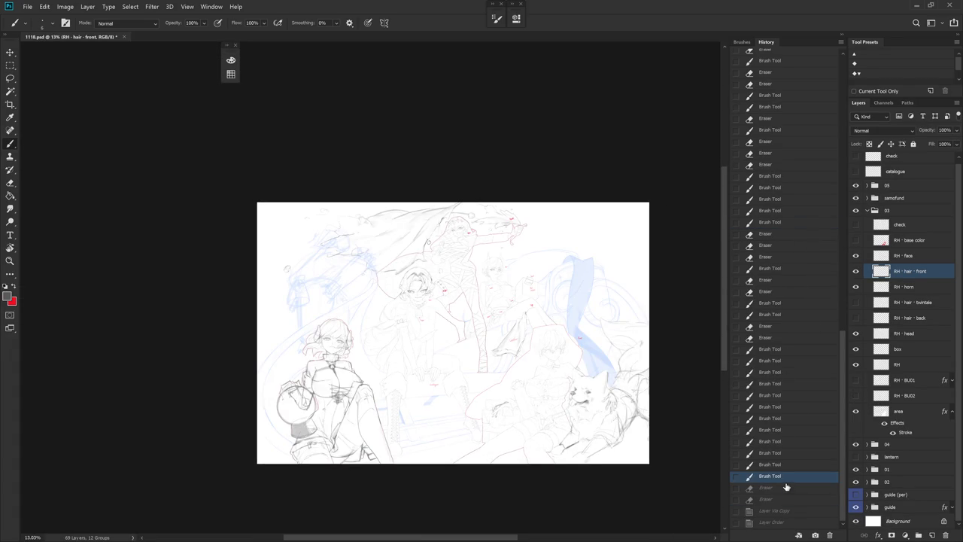
pyautogui.click(784, 499)
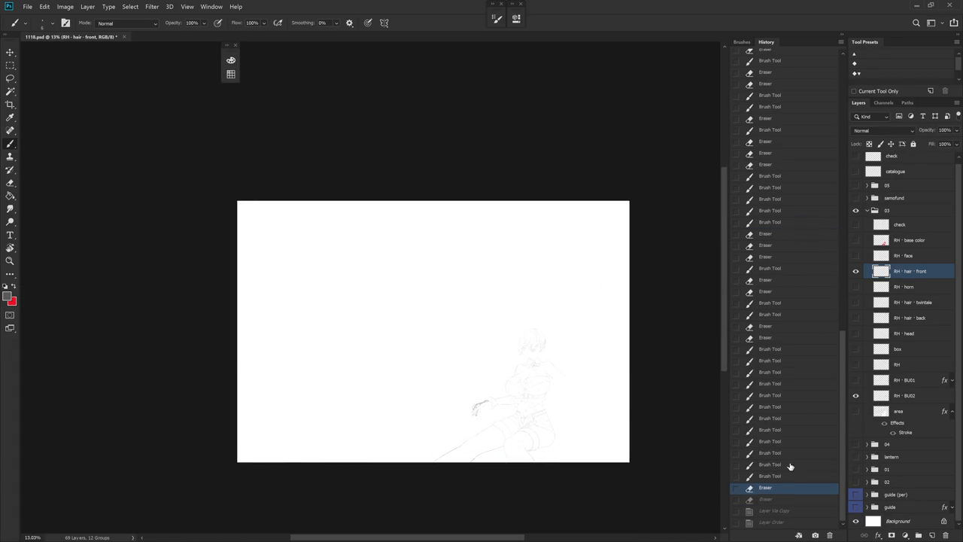
pyautogui.click(775, 330)
pyautogui.click(775, 476)
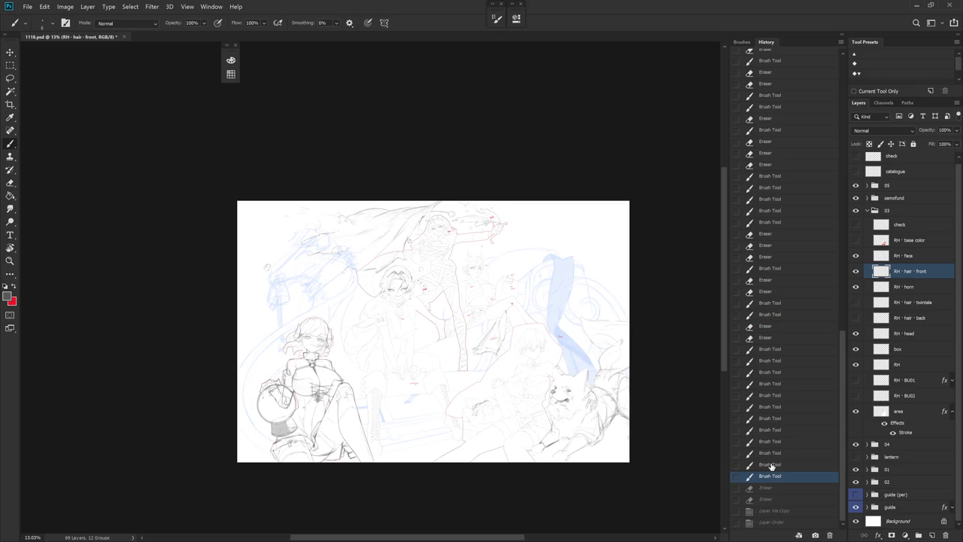
pyautogui.scroll(2, 543, 360)
pyautogui.scroll(4, 566, 354)
pyautogui.scroll(2, 569, 338)
pyautogui.scroll(2, 577, 316)
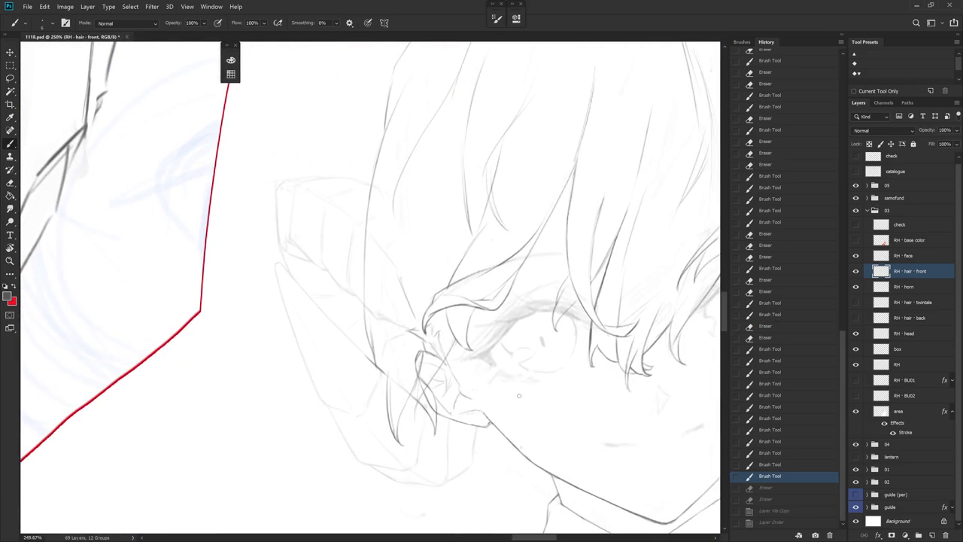
# - Return to the last Eraser history state, hide RH - hair - front, and duplicate RH - horn
pyautogui.click(792, 499)
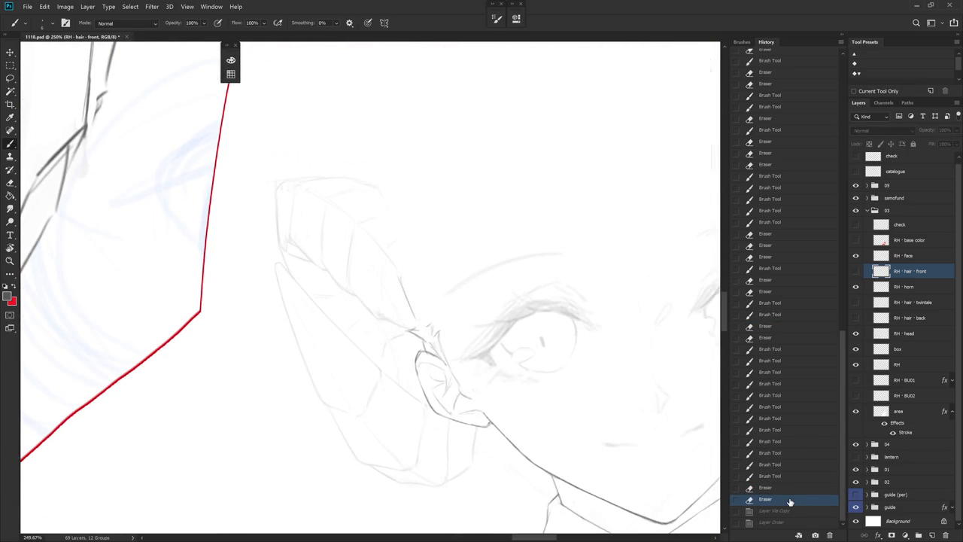
pyautogui.moveTo(526, 380); pyautogui.dragTo(445, 366)
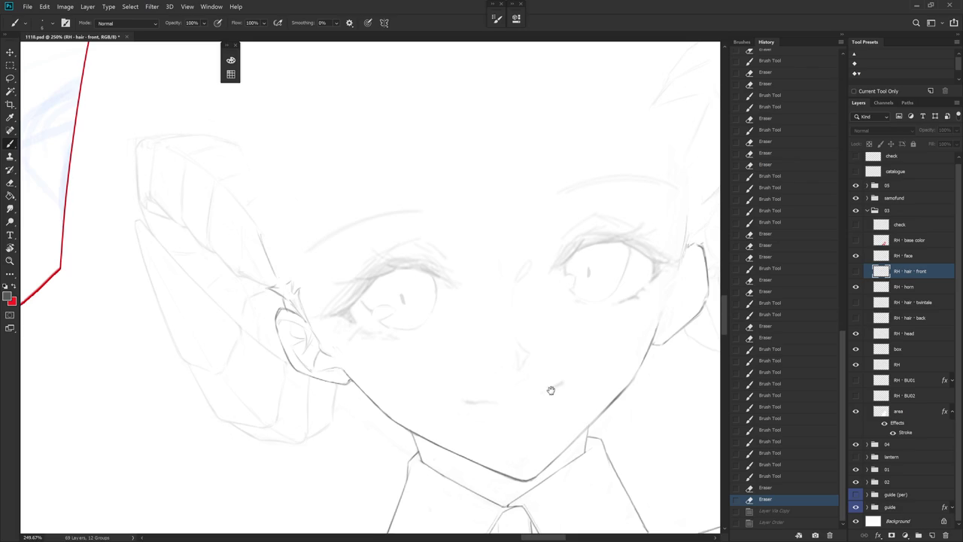
pyautogui.scroll(-3, 555, 395)
pyautogui.click(855, 271)
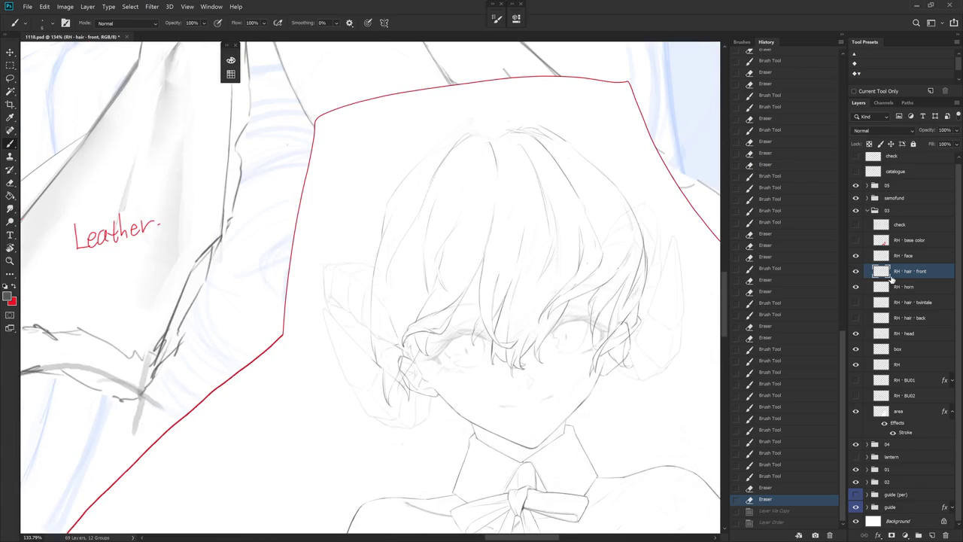
pyautogui.click(855, 271)
pyautogui.click(910, 289)
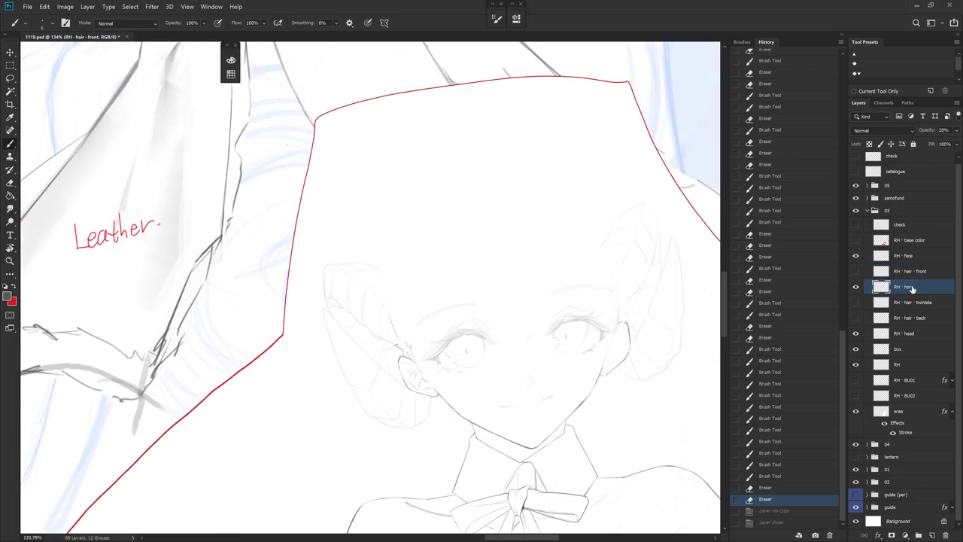
pyautogui.hotkey('ctrl', 'j')
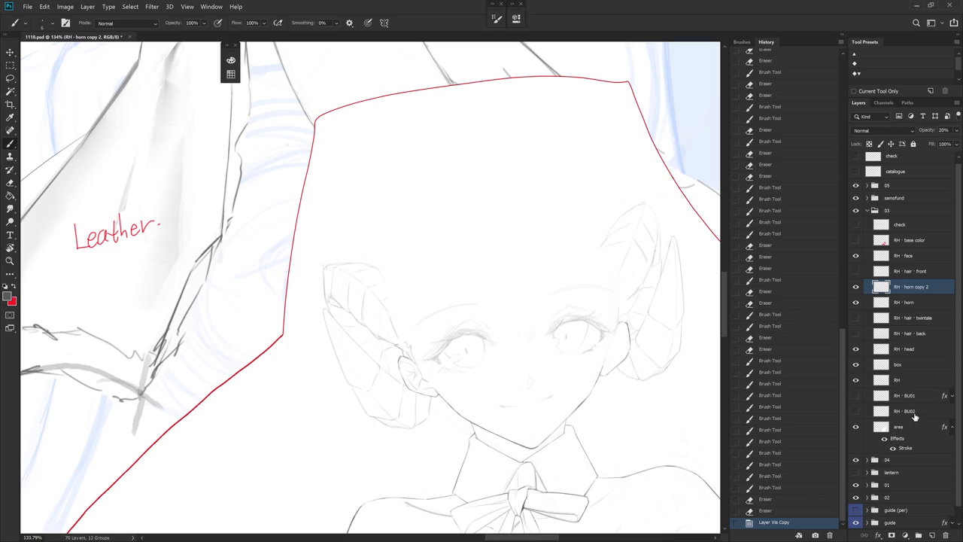
# - Duplicate RH · BU02 and raise the horn copy to 100% opacity
pyautogui.click(910, 414)
pyautogui.hotkey('ctrl', 'j')
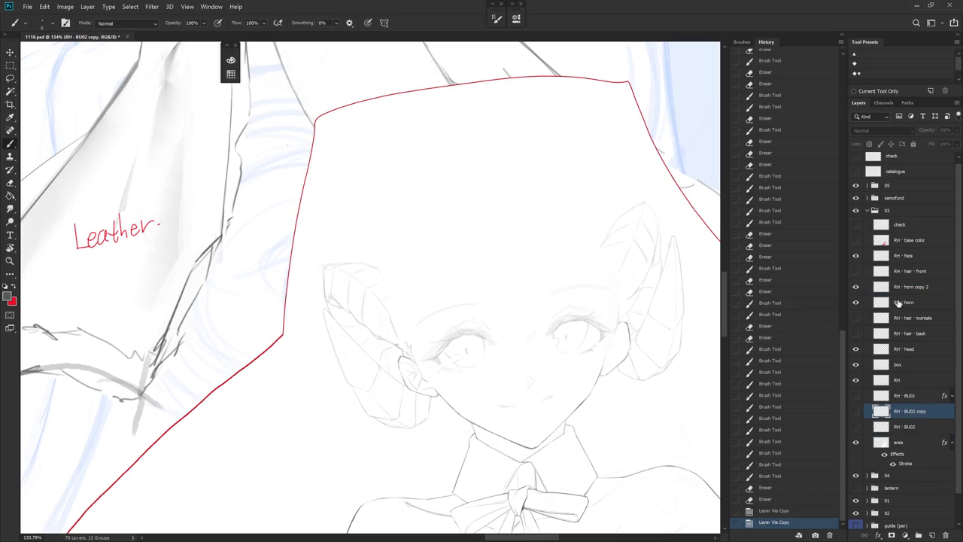
pyautogui.click(910, 287)
pyautogui.click(956, 130)
pyautogui.press('Return')
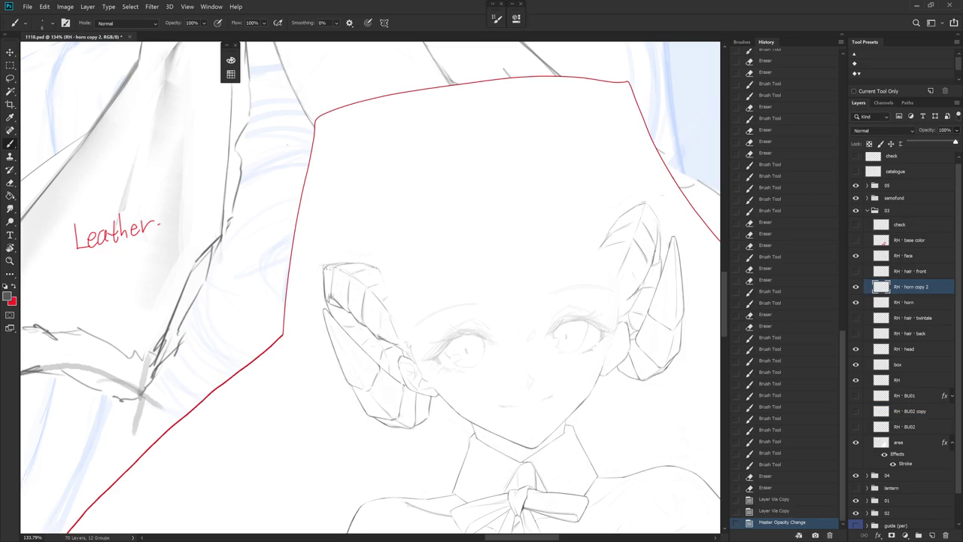
# - Compare line layers, then merge the RH · BU02 copy into the full-opacity horn copy
pyautogui.click(856, 444)
pyautogui.click(855, 444)
pyautogui.click(855, 380)
pyautogui.click(855, 427)
pyautogui.click(856, 426)
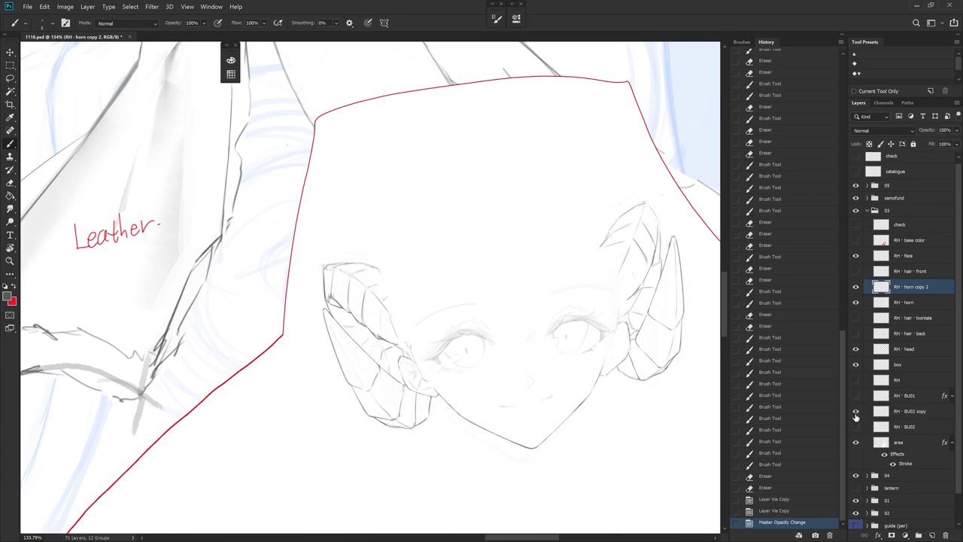
pyautogui.click(855, 410)
pyautogui.click(912, 414)
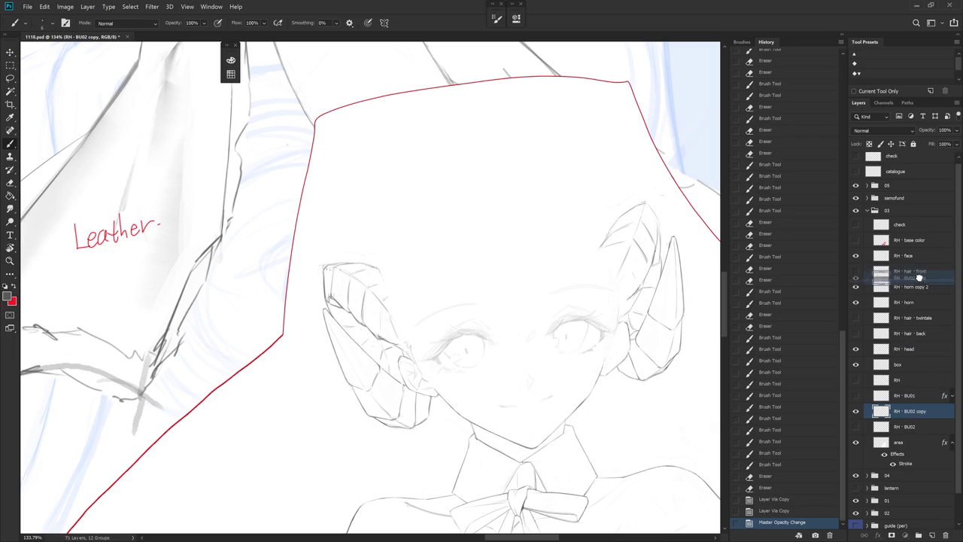
pyautogui.moveTo(928, 296); pyautogui.dragTo(926, 286)
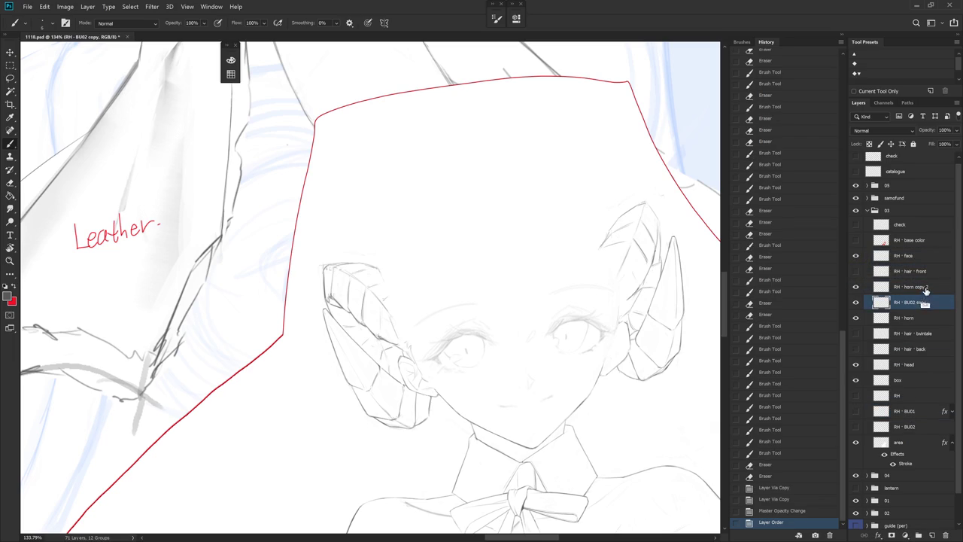
pyautogui.hotkey('ctrl', 'e')
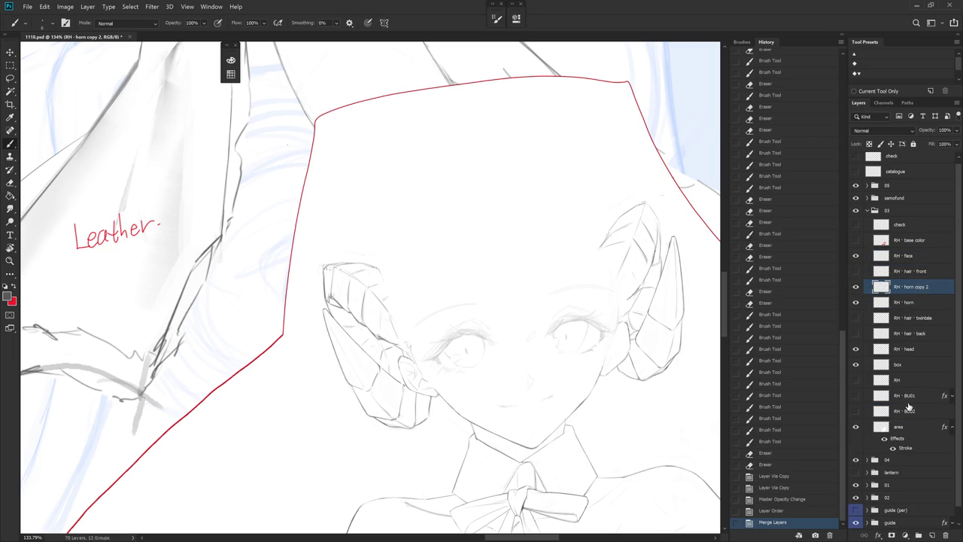
# - Rename the merged layer RH · BU03, move it below RH · BU02, and hide it
pyautogui.doubleClick(908, 411)
pyautogui.hotkey('ctrl', 'c')
pyautogui.doubleClick(910, 287)
pyautogui.hotkey('ctrl', 'v')
pyautogui.press('BackSpace')
pyautogui.write('3')
pyautogui.press('Return')
pyautogui.moveTo(928, 292); pyautogui.dragTo(944, 413)
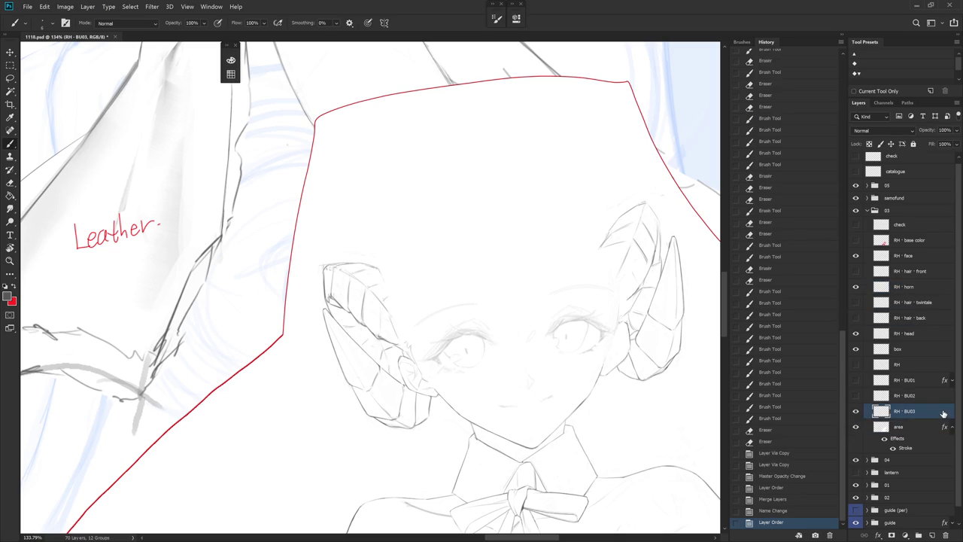
pyautogui.click(856, 412)
# - Compare the collar and bow layers, collapse the History panel, and select RH · head
pyautogui.click(855, 396)
pyautogui.click(856, 397)
pyautogui.click(856, 380)
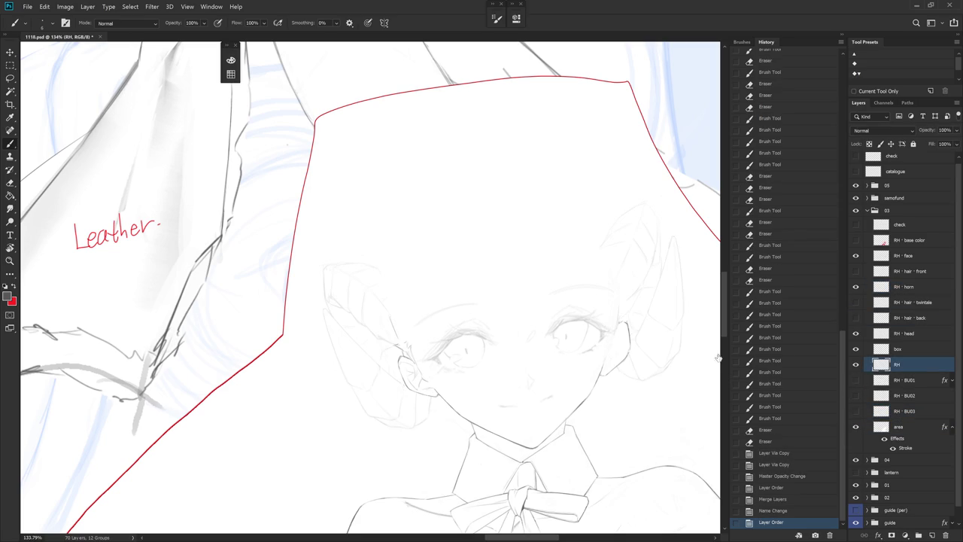
pyautogui.click(903, 364)
pyautogui.scroll(-3, 580, 421)
pyautogui.scroll(-3, 580, 422)
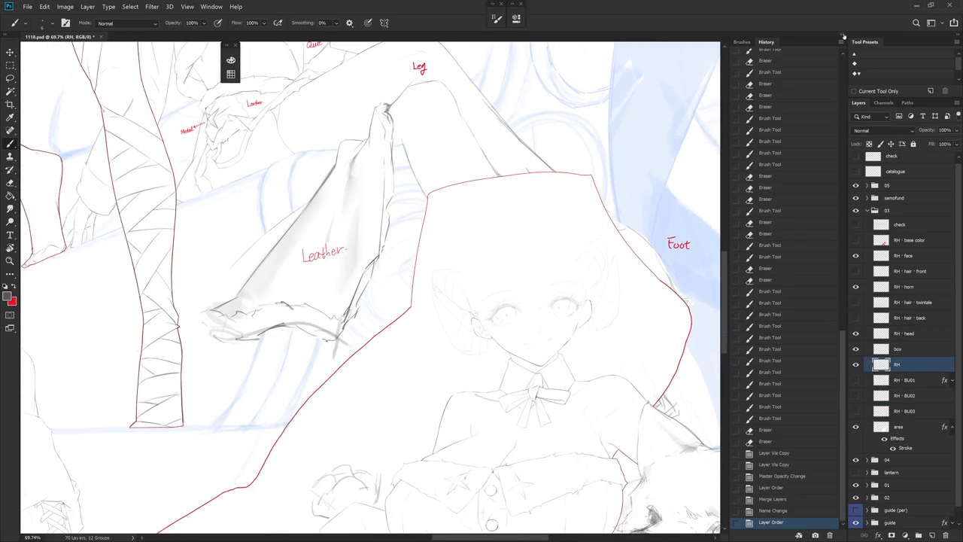
pyautogui.click(844, 37)
pyautogui.scroll(2, 582, 302)
pyautogui.scroll(2, 576, 318)
pyautogui.scroll(2, 576, 318)
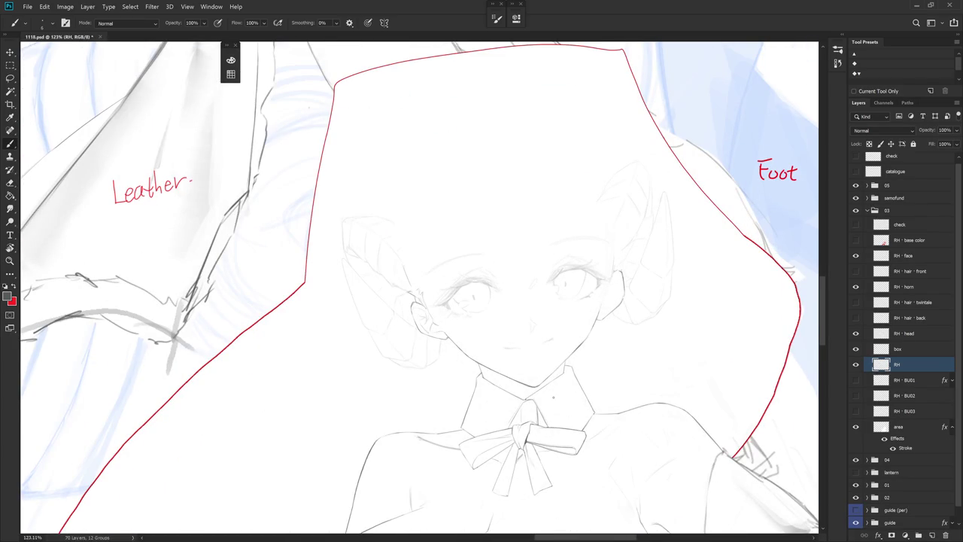
pyautogui.click(907, 332)
pyautogui.scroll(3, 644, 267)
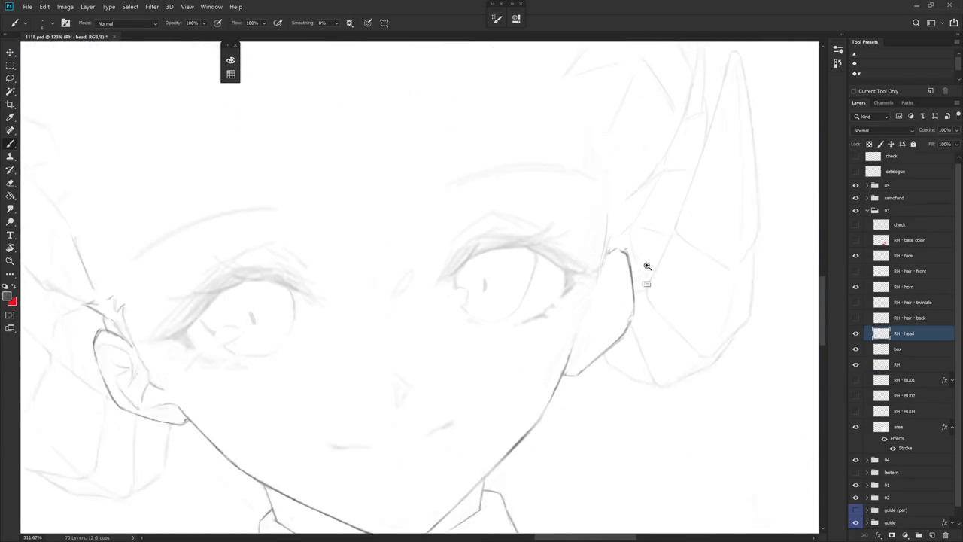
# - Zoom to the ear on RH · head and erase and redraw the ear and jaw line
pyautogui.scroll(2, 640, 263)
pyautogui.press('e')
pyautogui.moveTo(634, 309); pyautogui.dragTo(633, 331)
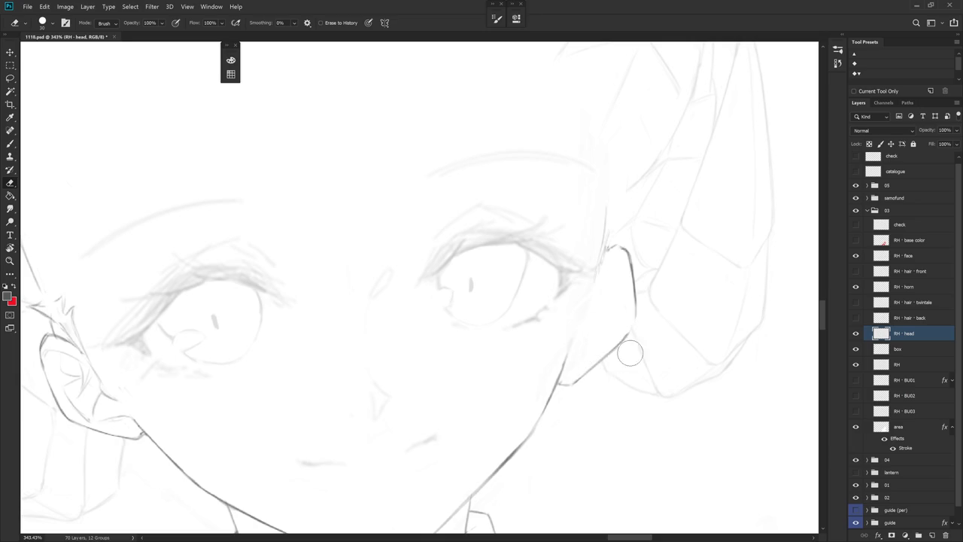
pyautogui.scroll(-5, 634, 348)
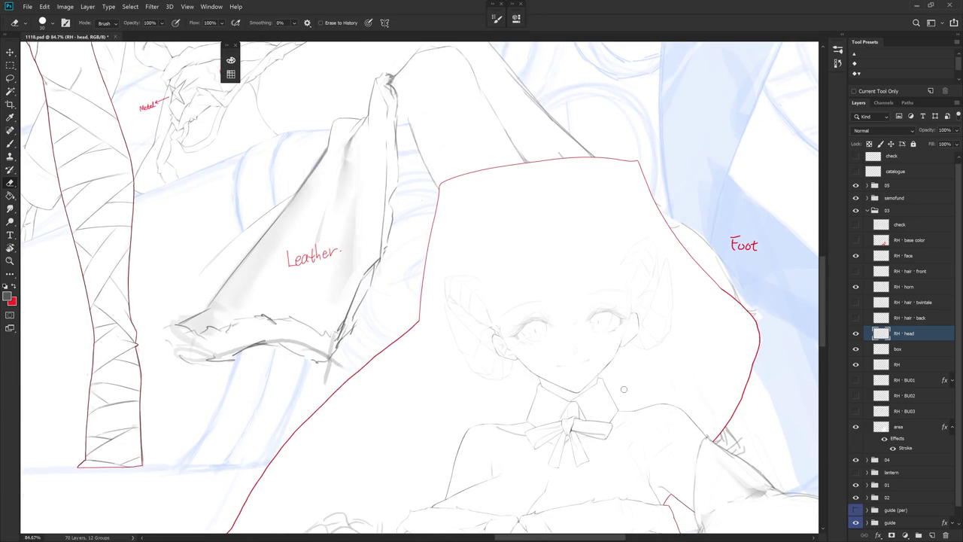
pyautogui.scroll(3, 506, 356)
pyautogui.scroll(1, 508, 342)
pyautogui.press('b')
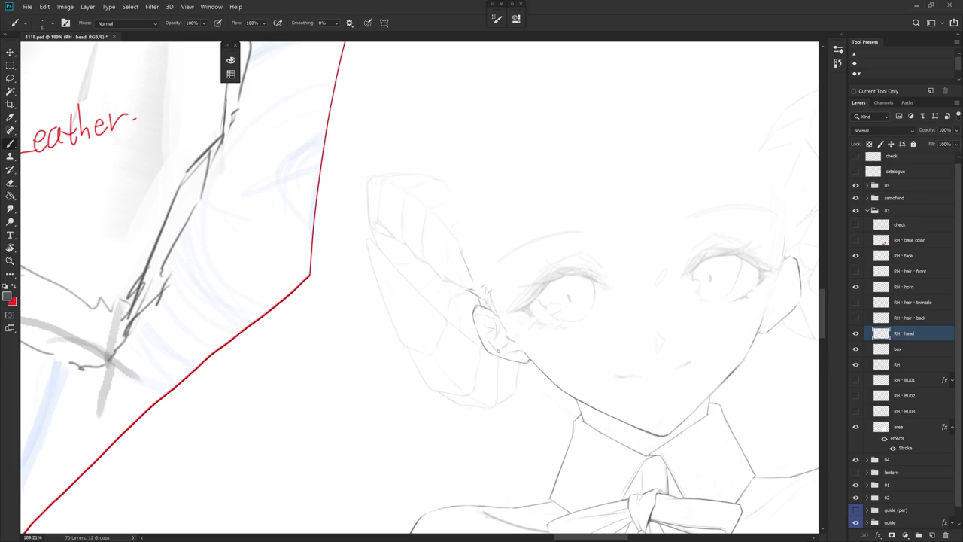
pyautogui.press('e')
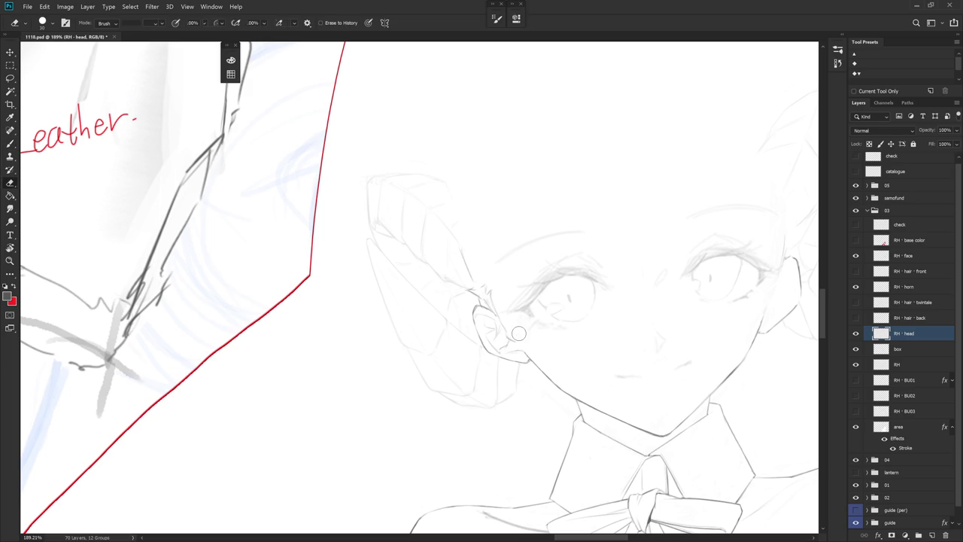
pyautogui.press('b')
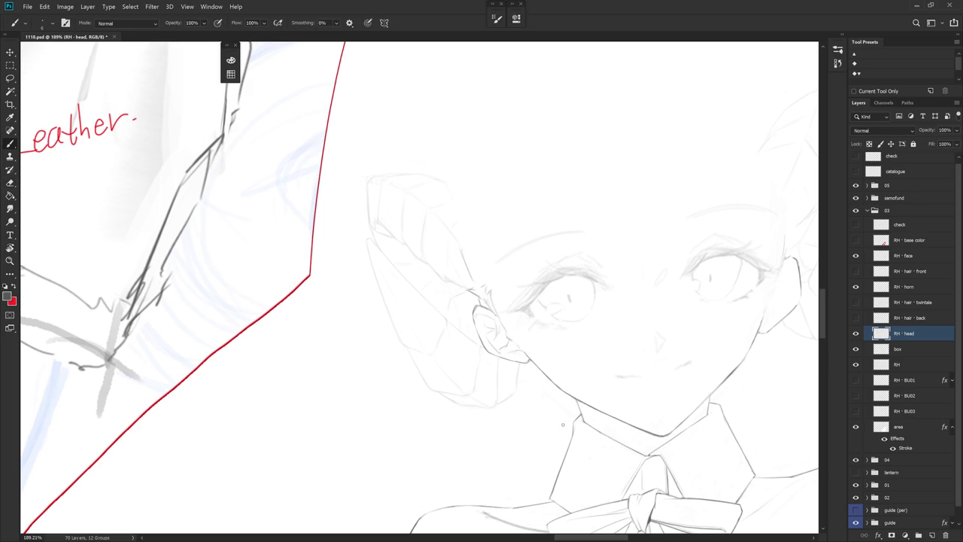
pyautogui.press('e')
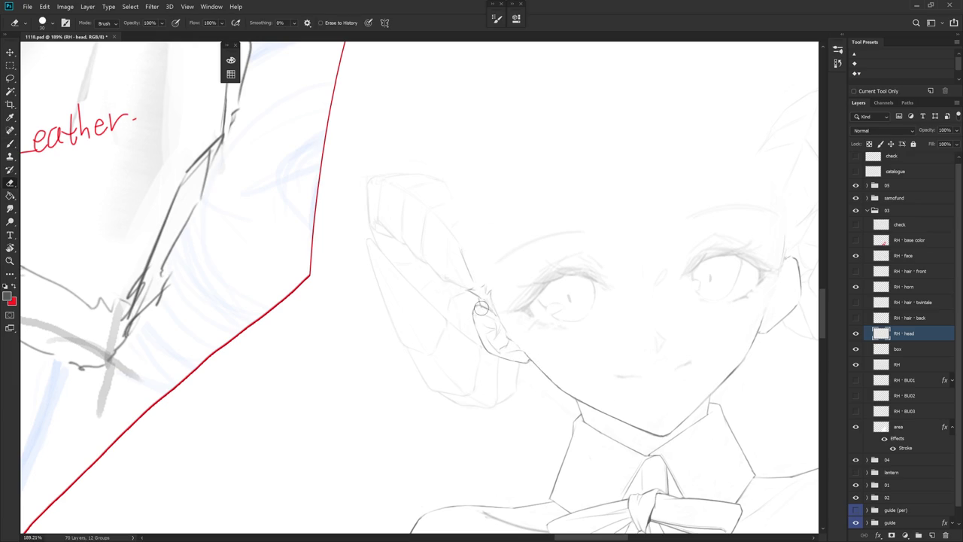
# - Rotate the view clockwise, keep refining the ear outline, then zoom back out
pyautogui.press('r')
pyautogui.moveTo(477, 309); pyautogui.dragTo(464, 317)
pyautogui.press('b')
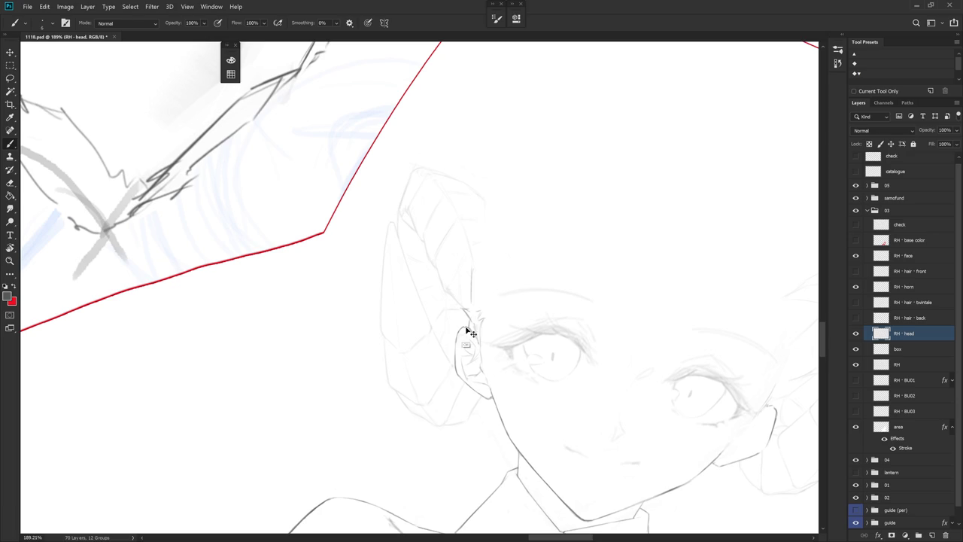
pyautogui.press('e')
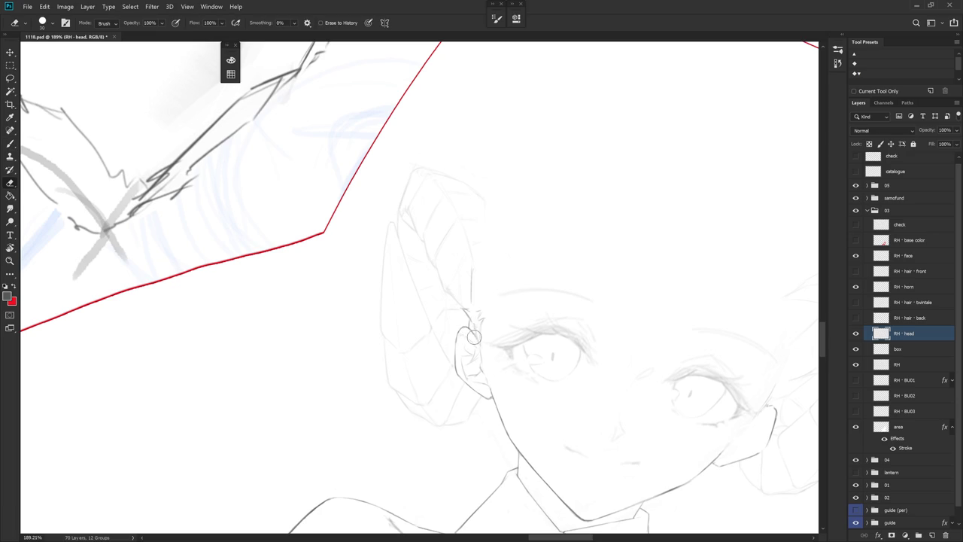
pyautogui.press('b')
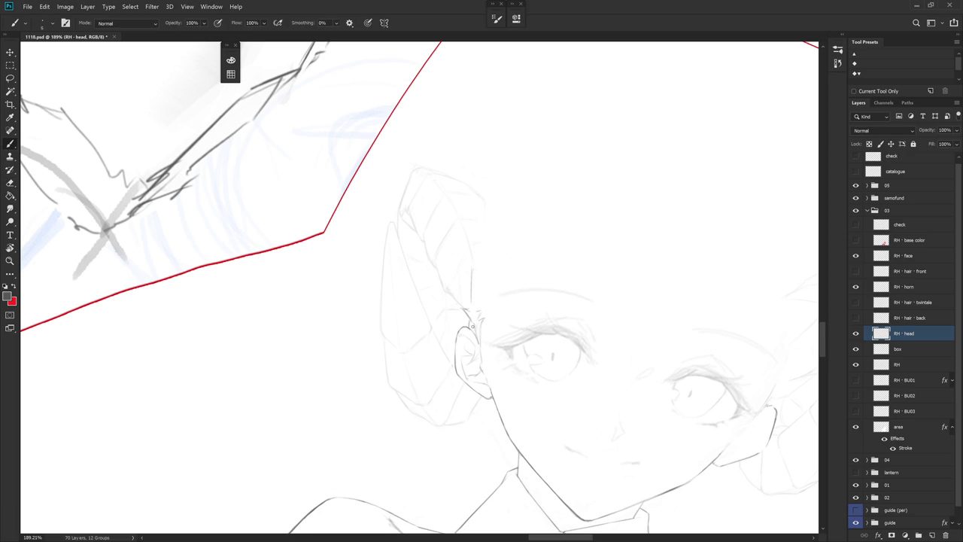
pyautogui.press('e')
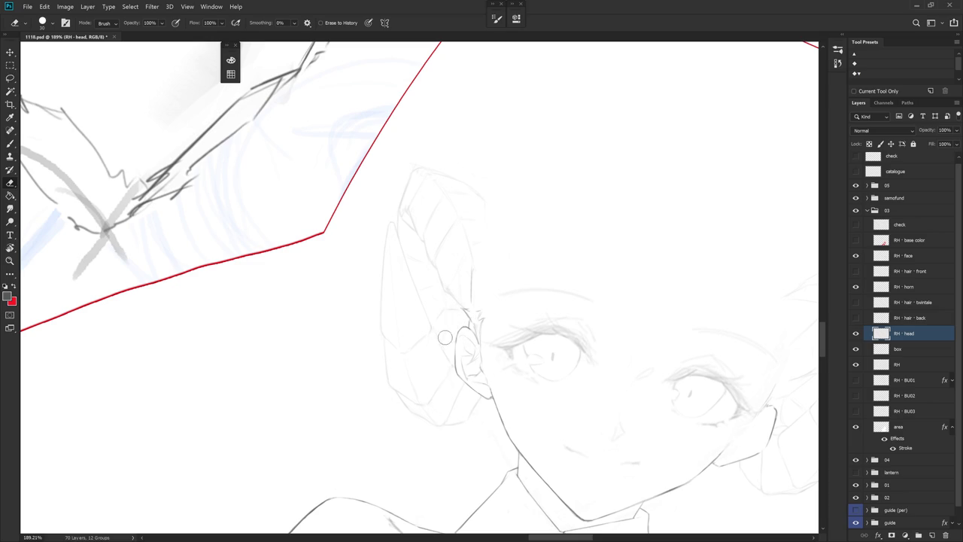
pyautogui.press('b')
pyautogui.press('e')
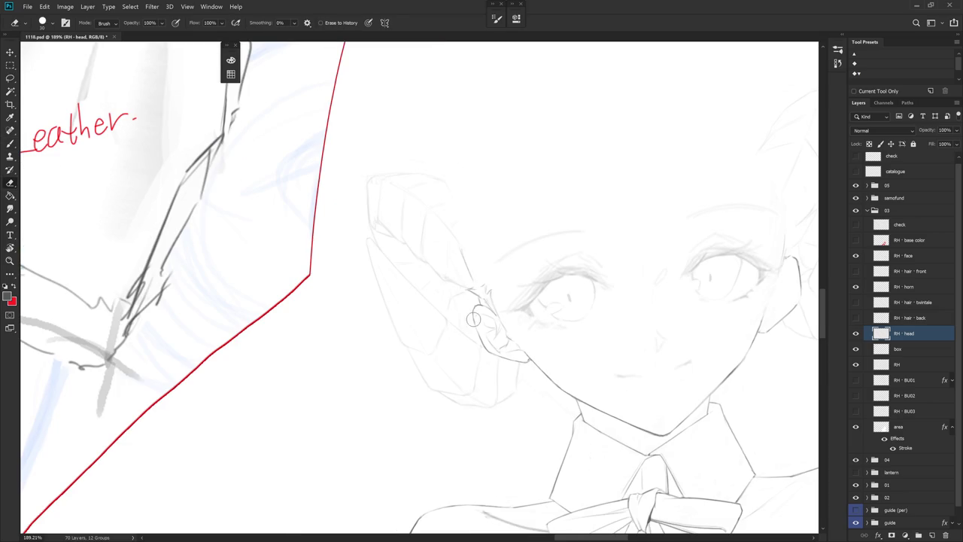
pyautogui.press('b')
pyautogui.press('e')
pyautogui.press('b')
pyautogui.scroll(-1, 527, 360)
pyautogui.scroll(-4, 511, 354)
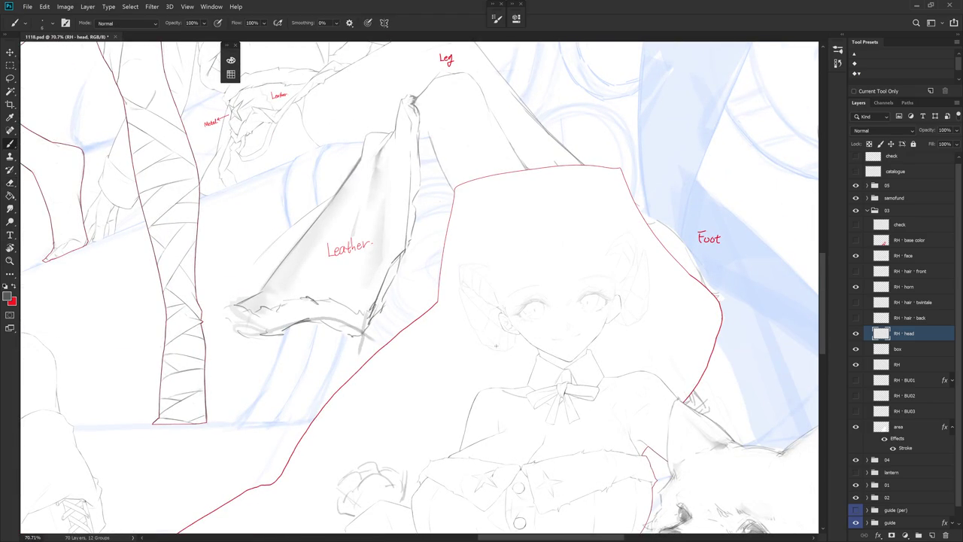
# - Show and select the RH - hair - front layer and zoom in on the hair
pyautogui.click(855, 271)
pyautogui.click(915, 275)
pyautogui.scroll(2, 555, 331)
pyautogui.scroll(2, 555, 331)
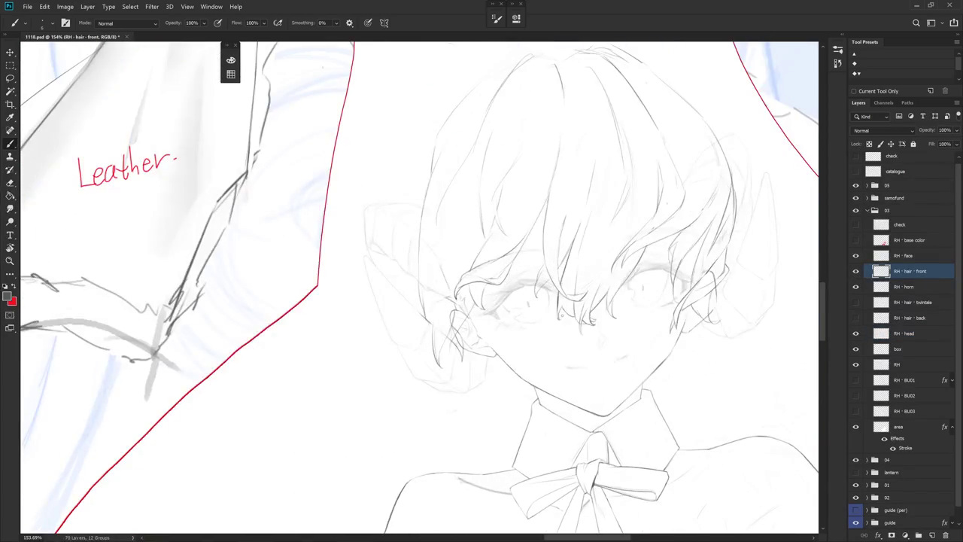
pyautogui.scroll(2, 555, 297)
pyautogui.press('e')
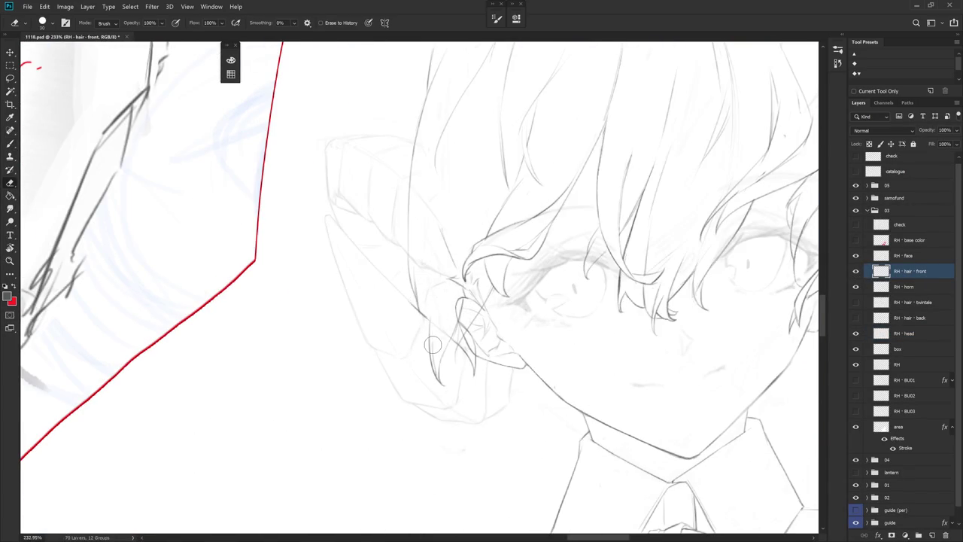
pyautogui.press('b')
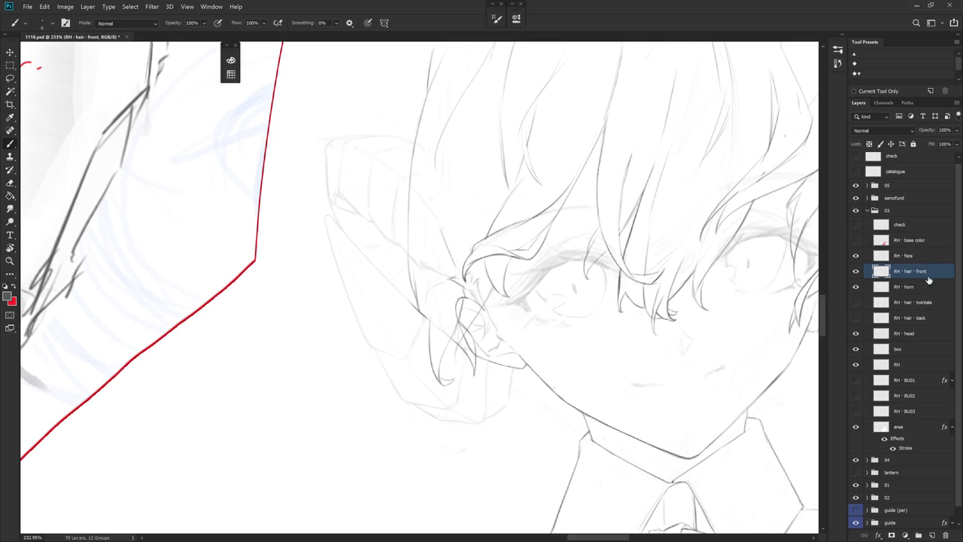
# - Fade RH - head to 20% opacity and draw a hair strand beside the ear
pyautogui.click(925, 336)
pyautogui.moveTo(955, 130); pyautogui.dragTo(933, 147)
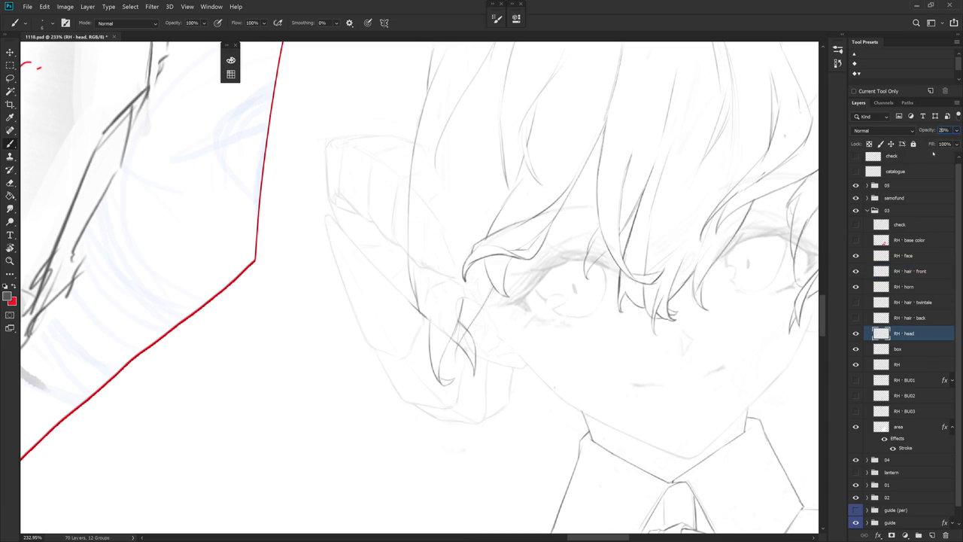
pyautogui.click(931, 276)
pyautogui.press('e')
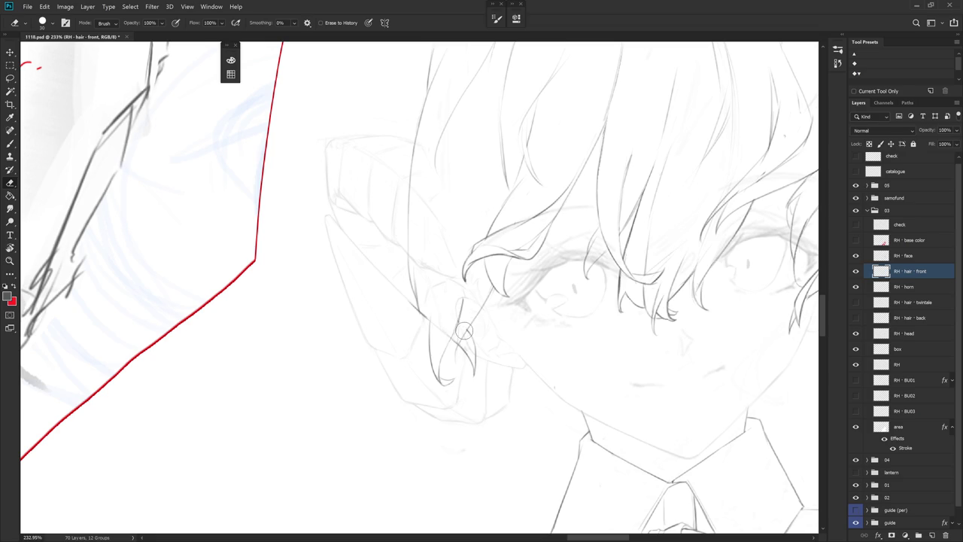
pyautogui.press('b')
pyautogui.moveTo(460, 316); pyautogui.dragTo(459, 355)
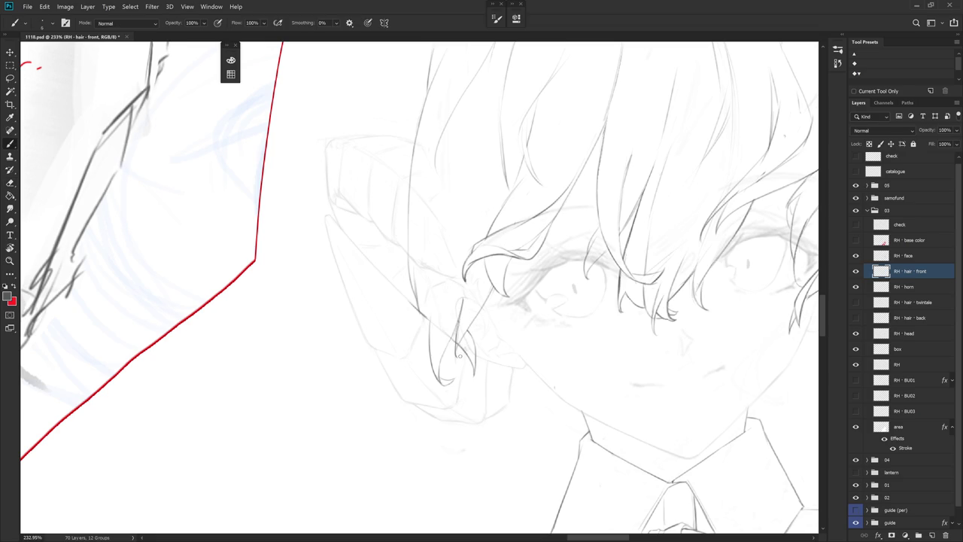
# - Extend the ear-side hair strand downward past the ear, erasing stray lines
pyautogui.press('e')
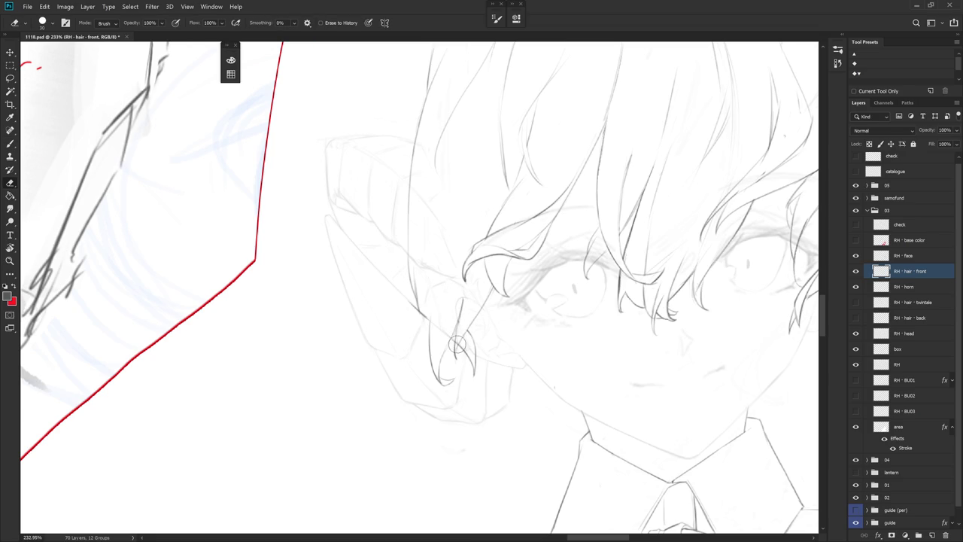
pyautogui.press('b')
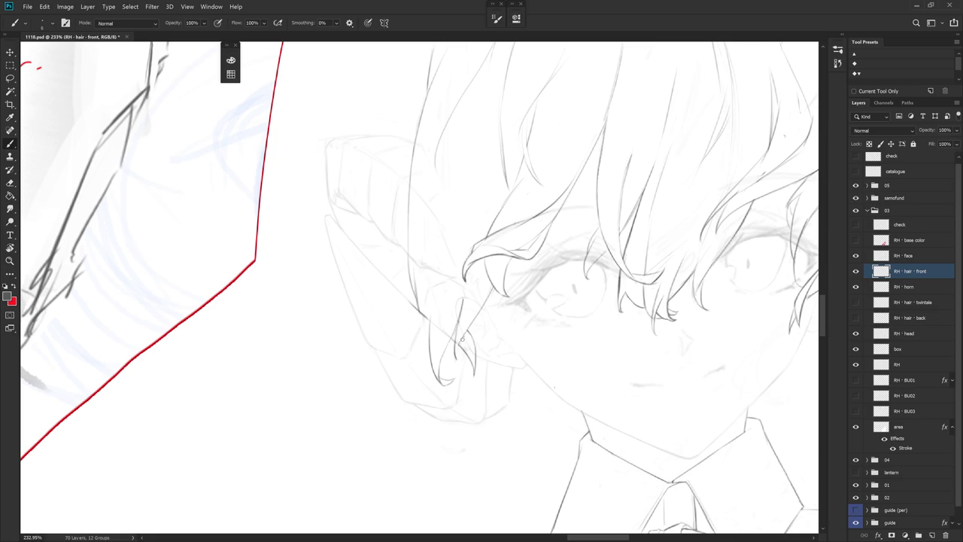
pyautogui.press('e')
pyautogui.press('b')
pyautogui.press('e')
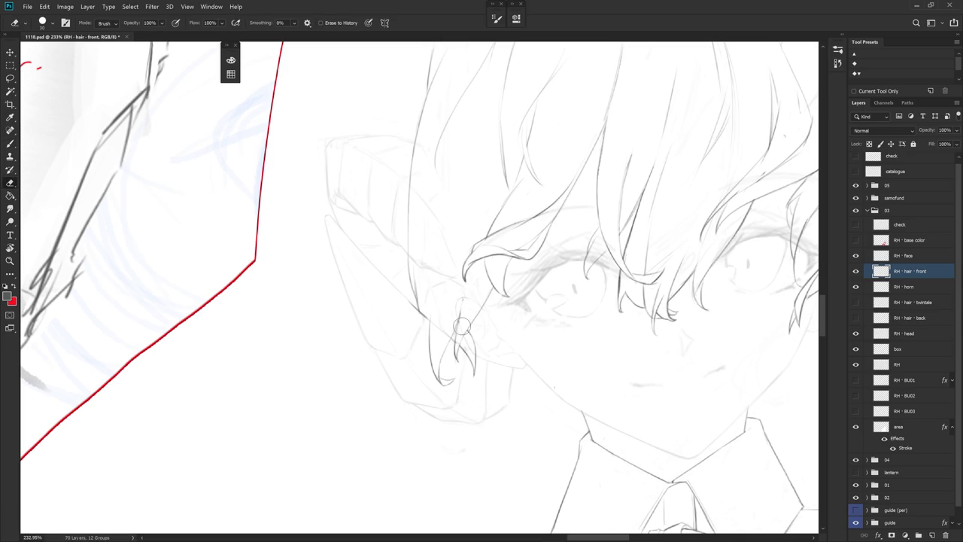
pyautogui.press('b')
pyautogui.moveTo(465, 285); pyautogui.dragTo(462, 310)
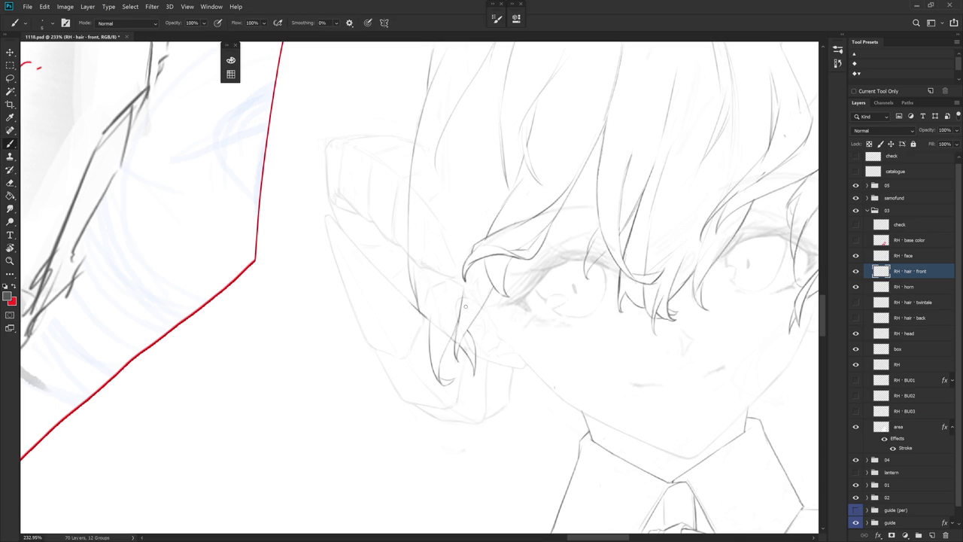
pyautogui.press('e')
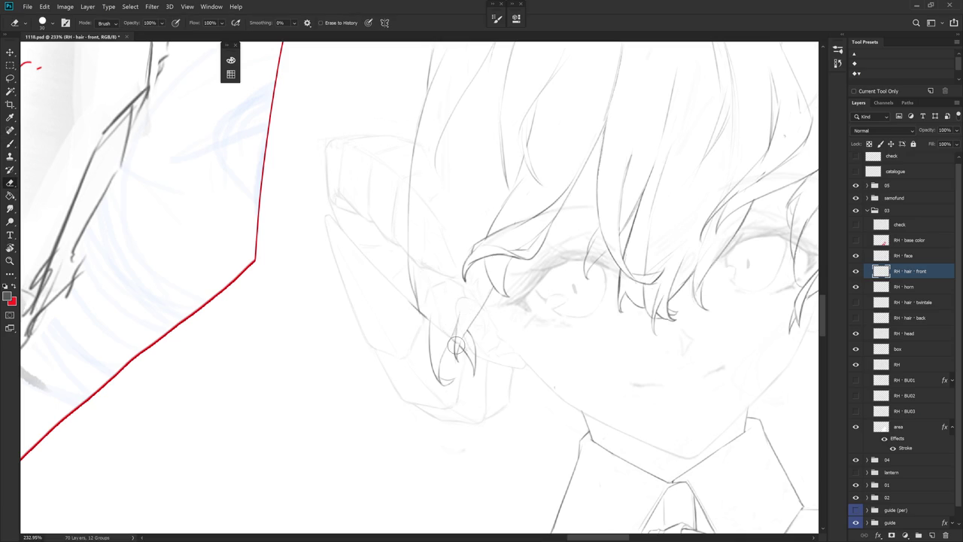
pyautogui.press('b')
pyautogui.moveTo(461, 315); pyautogui.dragTo(455, 350)
# - Add a faint strand across the fringe, comparing it with undo and redo
pyautogui.press('e')
pyautogui.press('b')
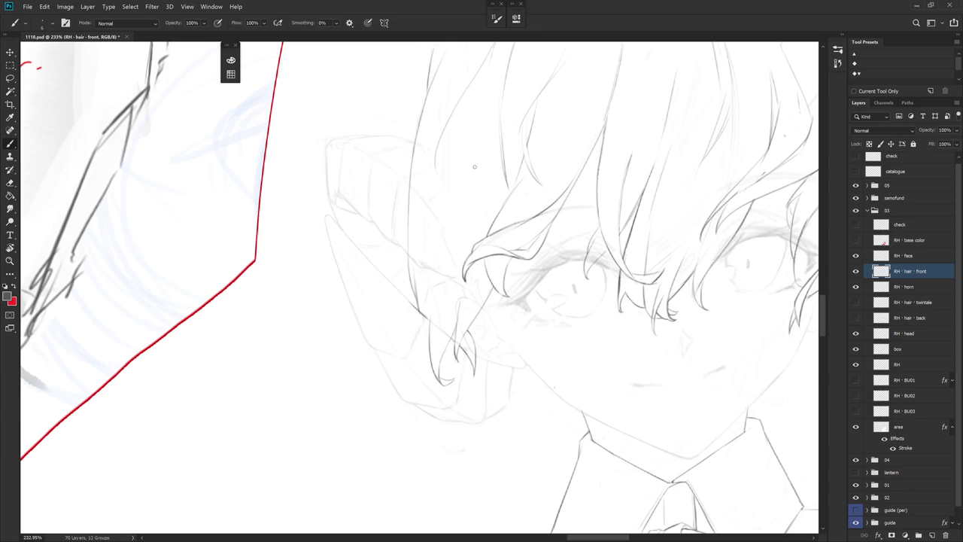
pyautogui.moveTo(466, 160); pyautogui.dragTo(460, 239)
pyautogui.hotkey('ctrl', 'z')
pyautogui.moveTo(444, 211); pyautogui.dragTo(451, 277)
pyautogui.hotkey('ctrl', 'z')
pyautogui.hotkey('ctrl', 'shift', 'z')
pyautogui.hotkey('ctrl', 'z')
pyautogui.hotkey('ctrl', 'shift', 'z')
pyautogui.moveTo(610, 353); pyautogui.dragTo(545, 390)
pyautogui.press('e')
pyautogui.press('b')
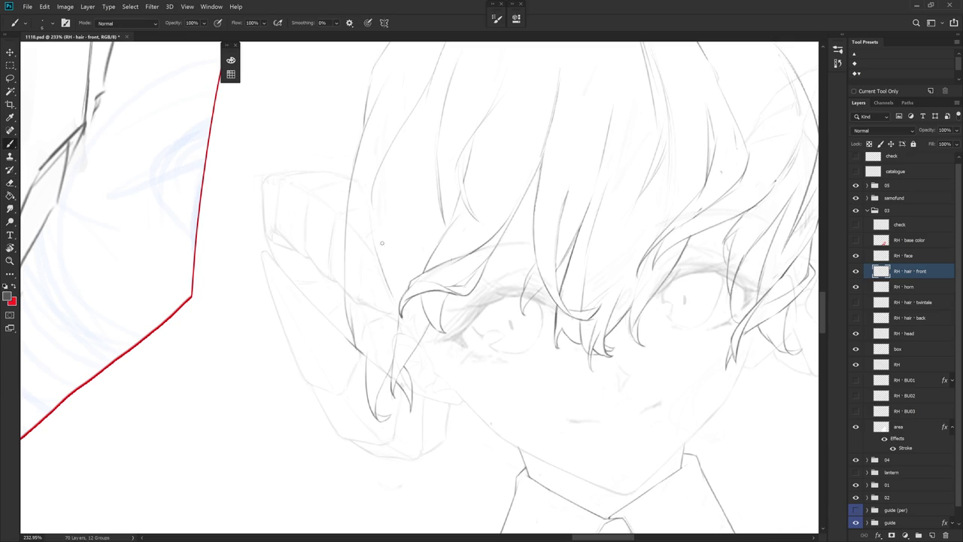
pyautogui.scroll(-5, 545, 220)
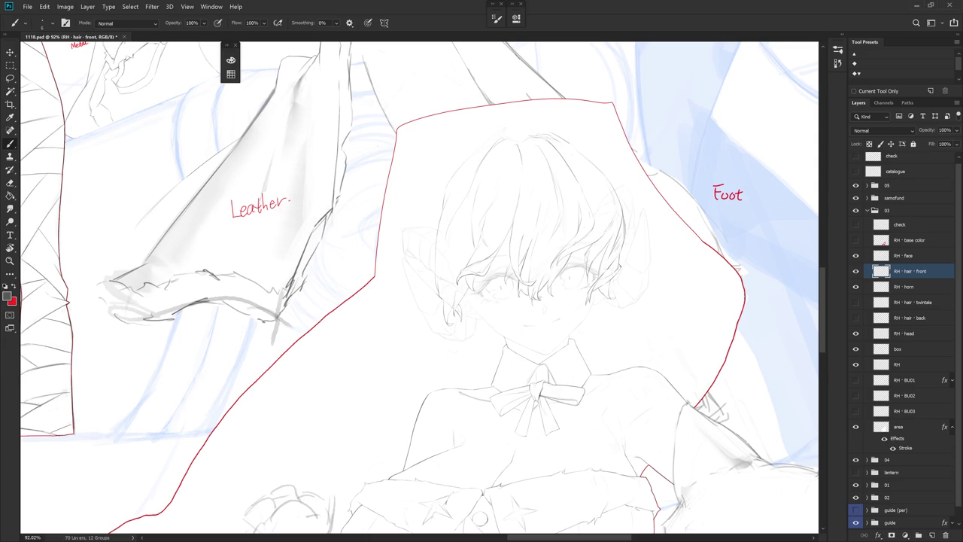
# - Add two pencil strands on the hair's left side, then rotate the view clockwise
pyautogui.scroll(3, 483, 243)
pyautogui.press('e')
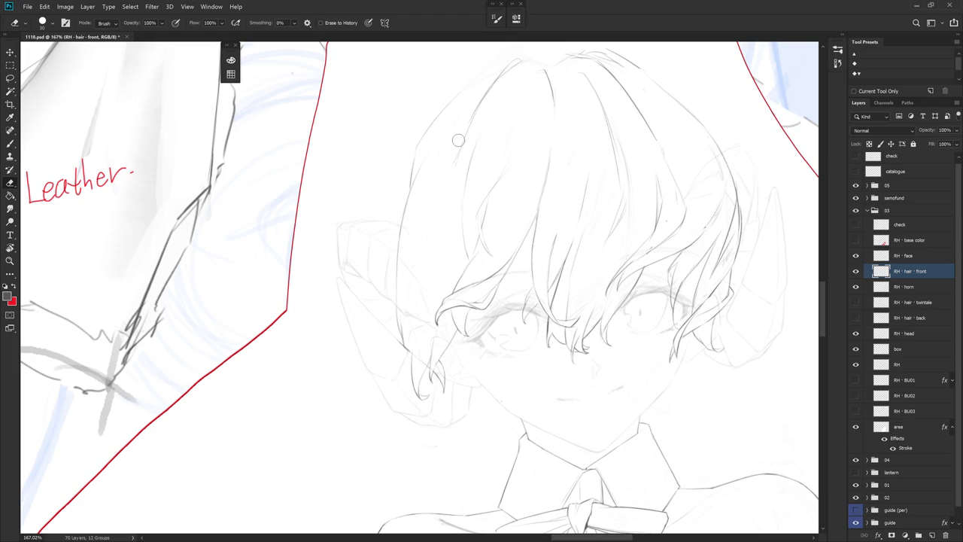
pyautogui.press('b')
pyautogui.moveTo(440, 188); pyautogui.dragTo(432, 210)
pyautogui.moveTo(428, 238); pyautogui.dragTo(425, 261)
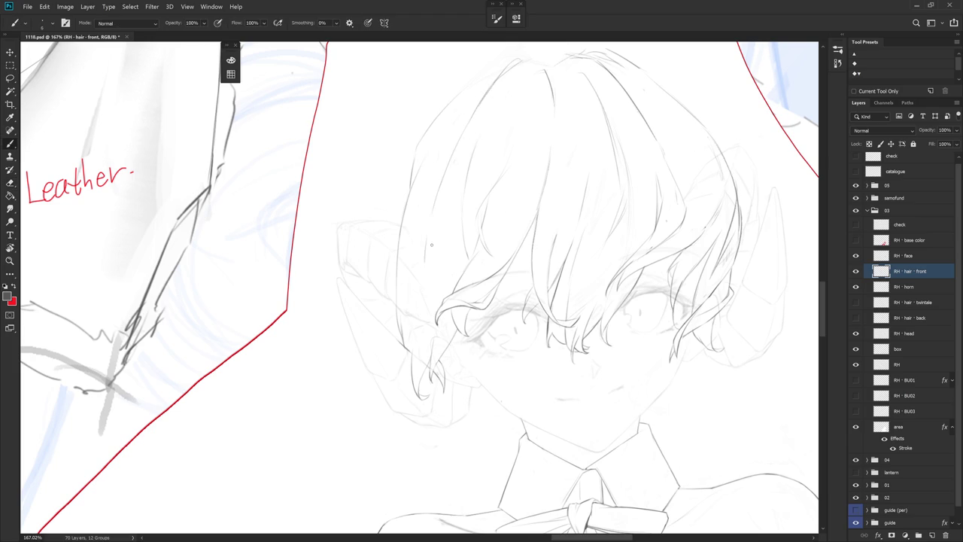
pyautogui.press('e')
pyautogui.press('b')
pyautogui.press('e')
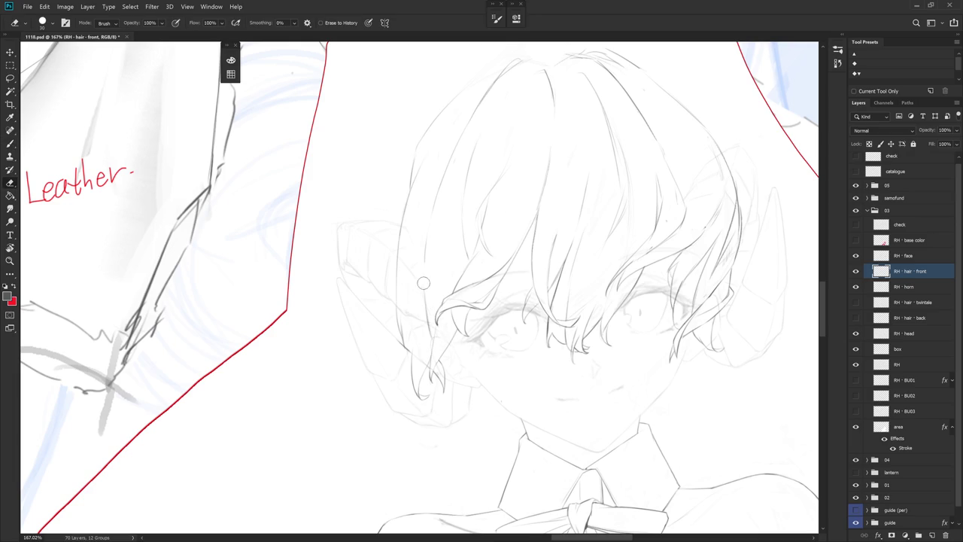
pyautogui.press('b')
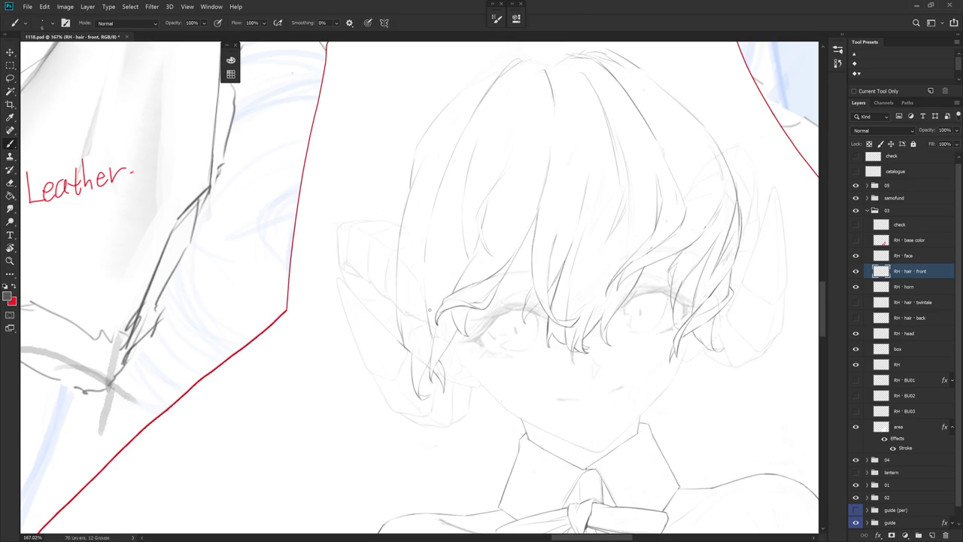
pyautogui.press('r')
pyautogui.moveTo(430, 309); pyautogui.dragTo(413, 353)
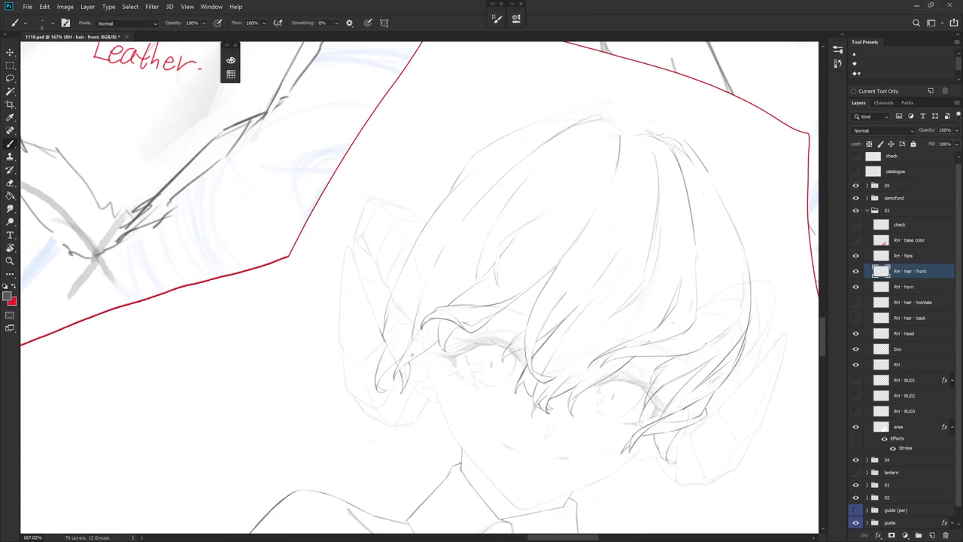
# - Turn the view upright, recentre the face, and touch up light strokes near the eye
pyautogui.moveTo(430, 413); pyautogui.dragTo(490, 391)
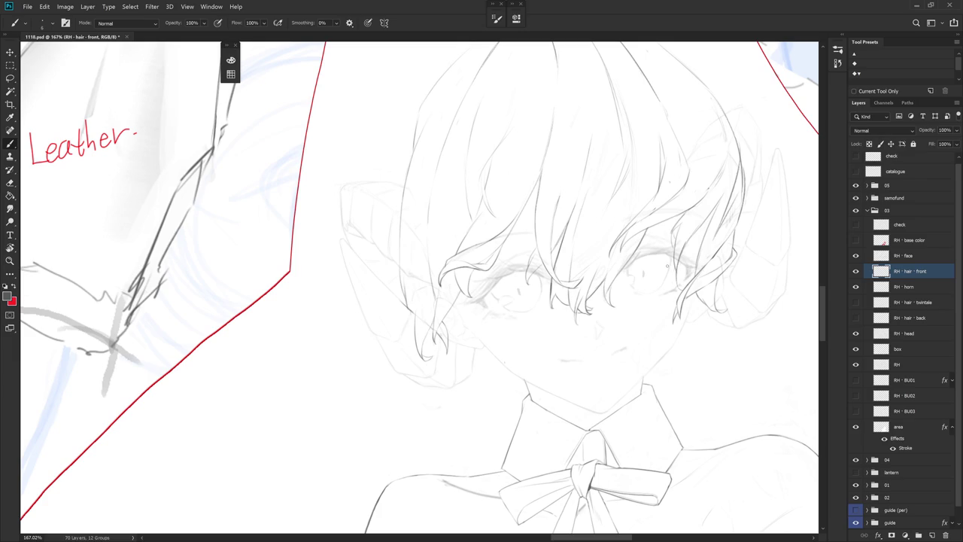
pyautogui.moveTo(631, 355); pyautogui.dragTo(568, 369)
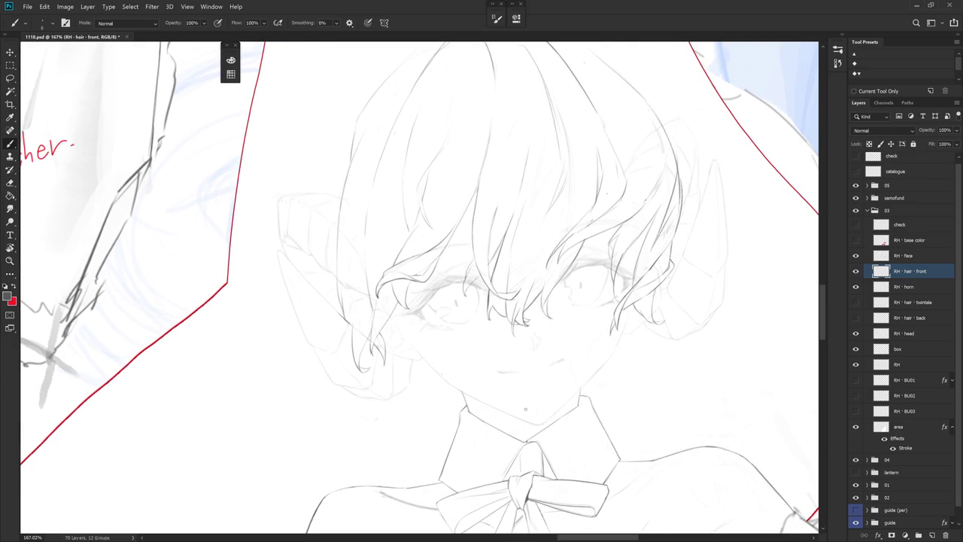
pyautogui.press('e')
pyautogui.press('b')
pyautogui.moveTo(398, 310); pyautogui.dragTo(408, 284)
pyautogui.moveTo(396, 308); pyautogui.dragTo(396, 293)
pyautogui.press('e')
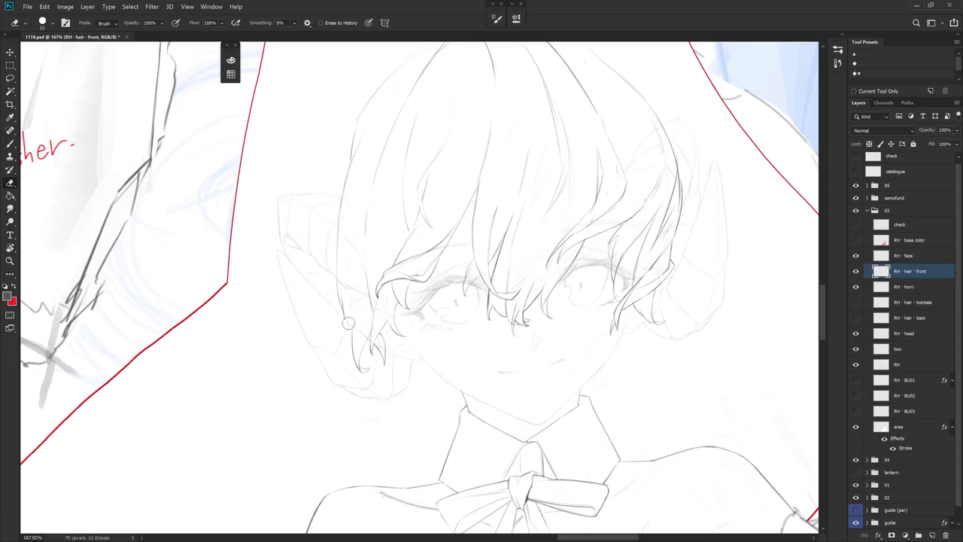
pyautogui.press('b')
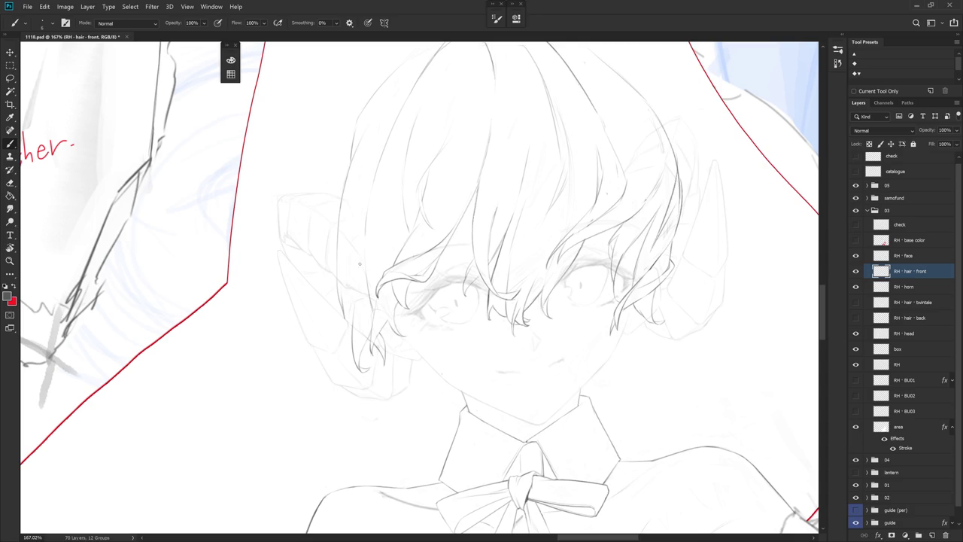
# - Draw and retrace faint strokes along the hair edge beside the ear, erasing stray bits
pyautogui.moveTo(364, 254); pyautogui.dragTo(358, 291)
pyautogui.moveTo(367, 257); pyautogui.dragTo(364, 249)
pyautogui.moveTo(367, 229); pyautogui.dragTo(368, 263)
pyautogui.moveTo(368, 218); pyautogui.dragTo(367, 257)
pyautogui.press('e')
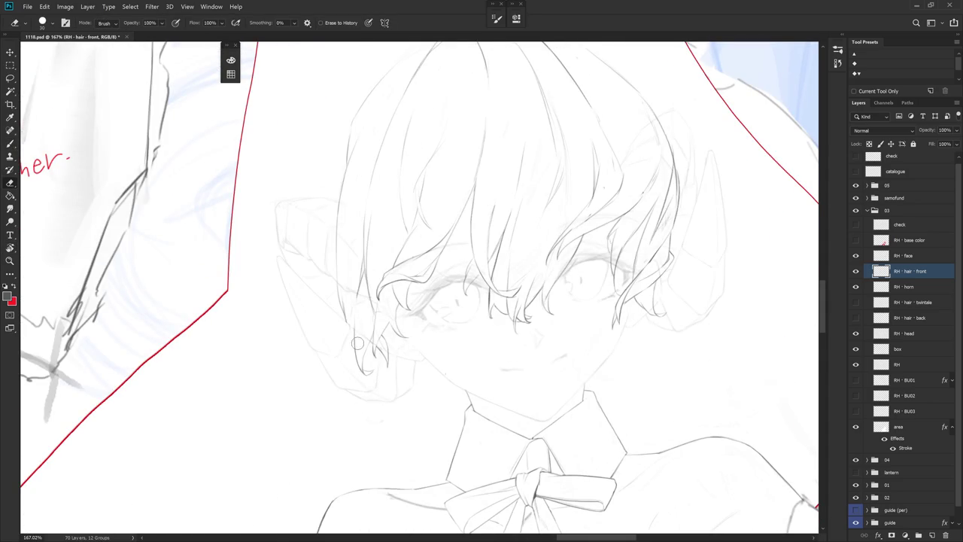
pyautogui.press('b')
pyautogui.press('e')
pyautogui.press('b')
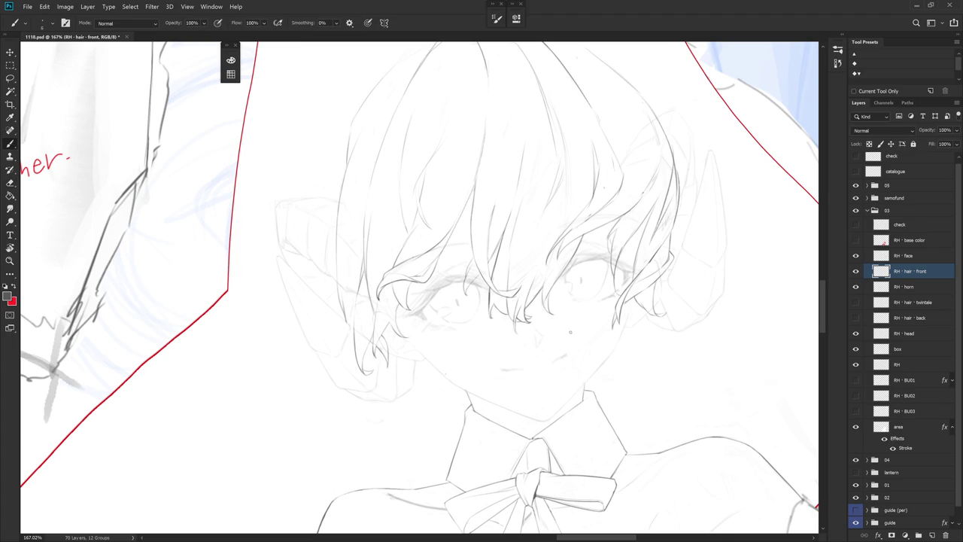
pyautogui.scroll(-1, 535, 356)
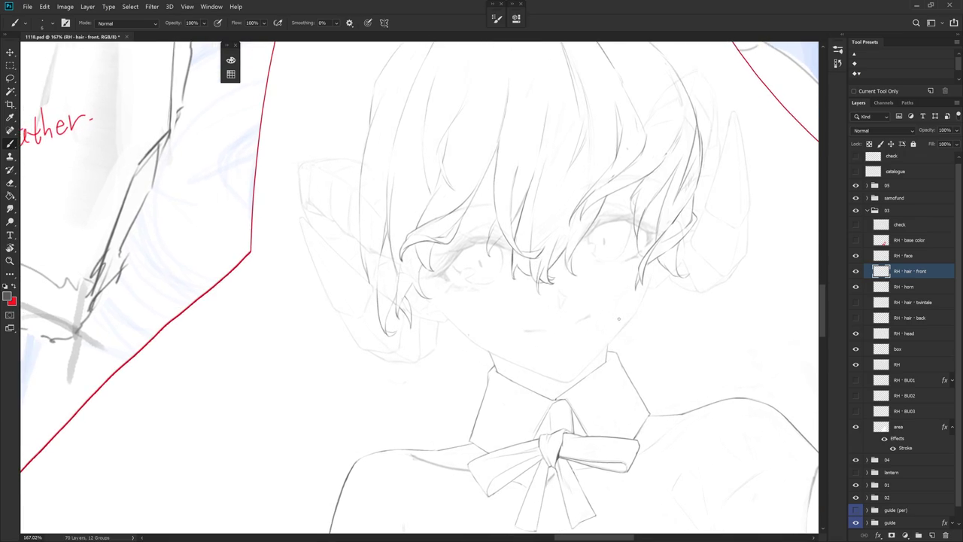
# - Zoom out to check, zoom back in, and erase part of the strand tip by the ear
pyautogui.scroll(-3, 527, 339)
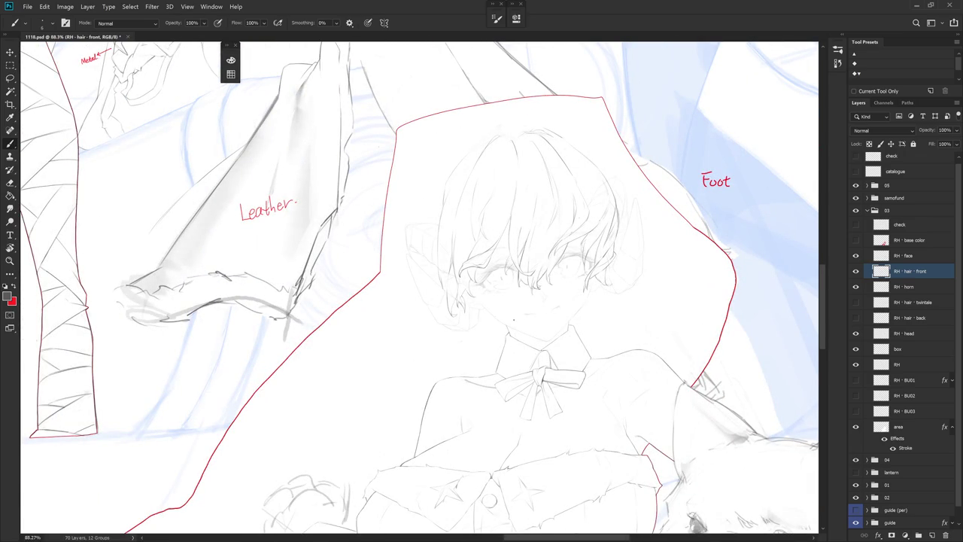
pyautogui.scroll(2, 457, 275)
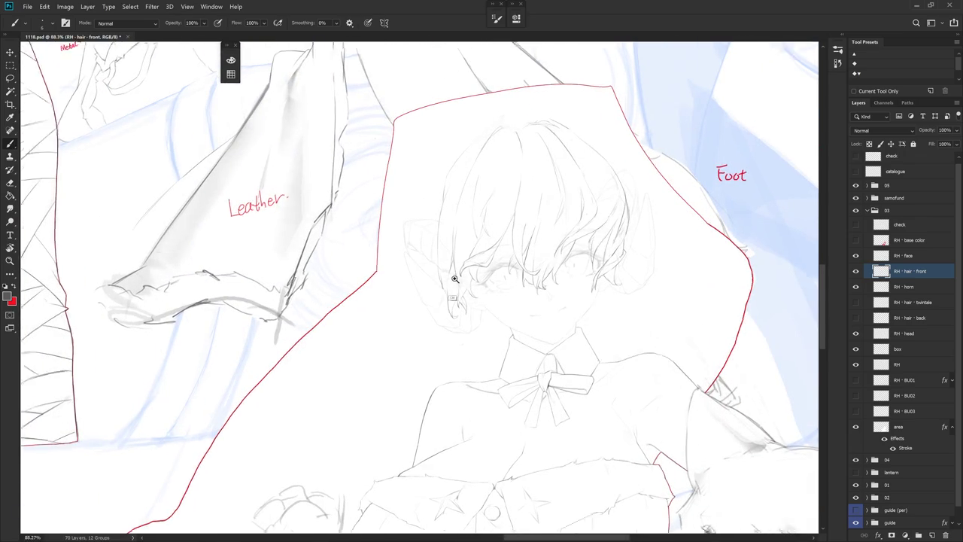
pyautogui.scroll(3, 457, 275)
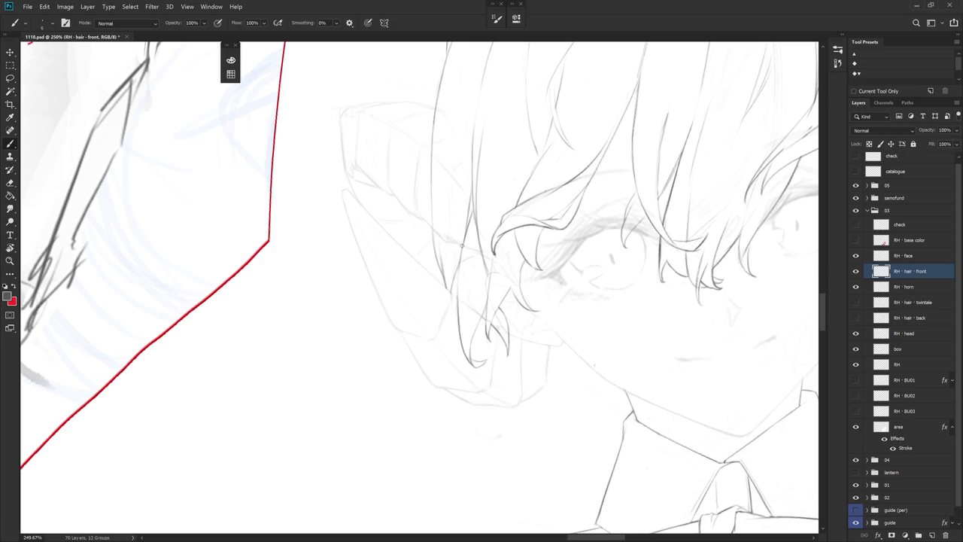
pyautogui.moveTo(527, 295); pyautogui.dragTo(504, 286)
pyautogui.press('e')
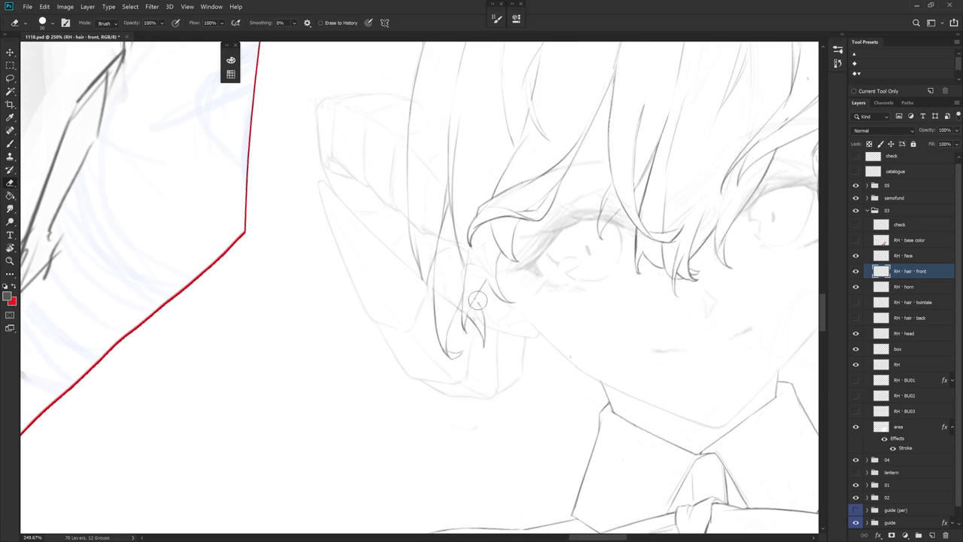
pyautogui.press('b')
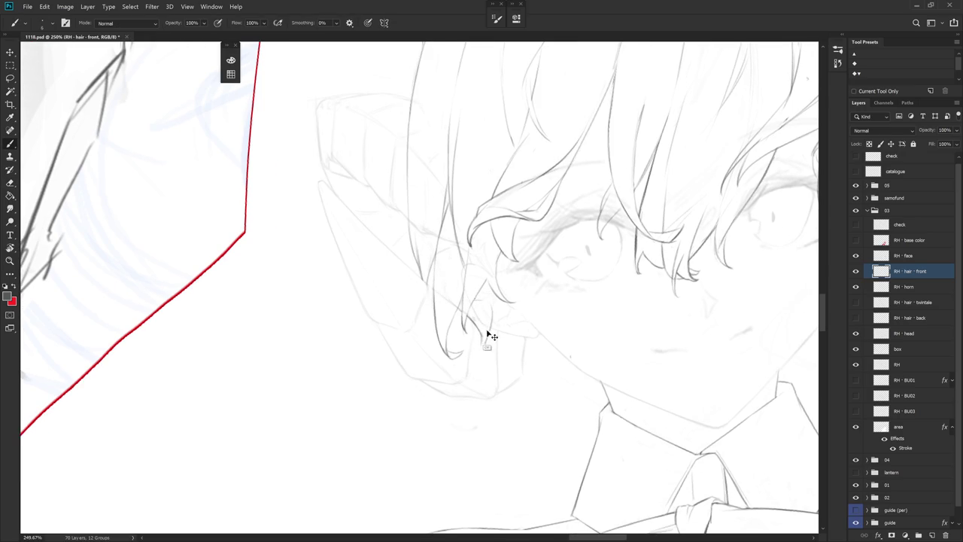
pyautogui.press('e')
pyautogui.moveTo(485, 347); pyautogui.dragTo(488, 338)
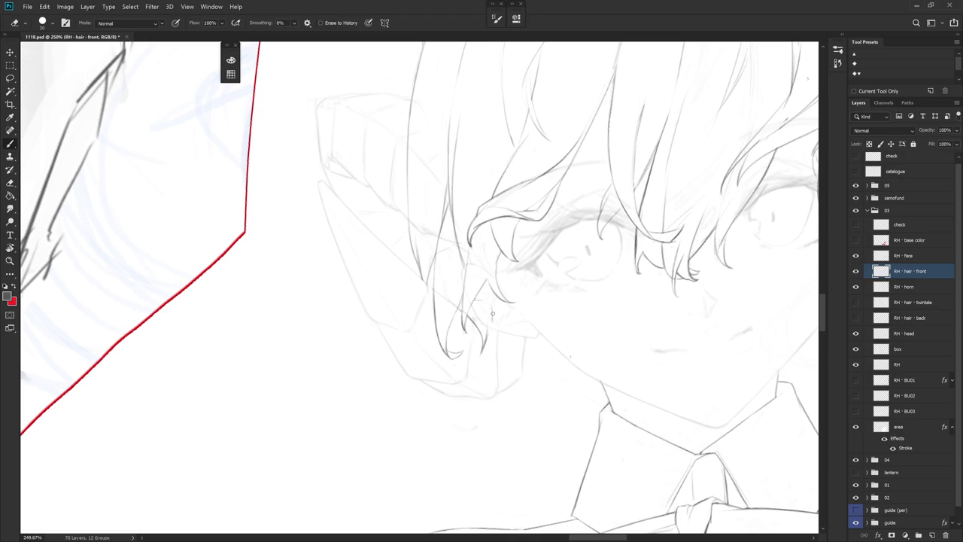
# - Redraw the strand tip with two short strokes into a neater curl
pyautogui.press('b')
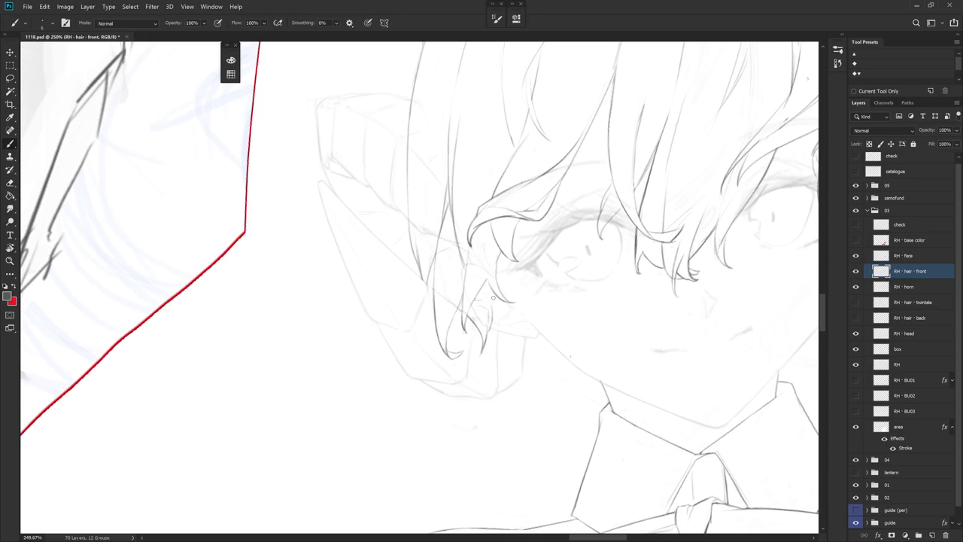
pyautogui.moveTo(480, 302); pyautogui.dragTo(489, 319)
pyautogui.moveTo(486, 304); pyautogui.dragTo(488, 331)
pyautogui.moveTo(591, 393); pyautogui.dragTo(526, 374)
pyautogui.press('e')
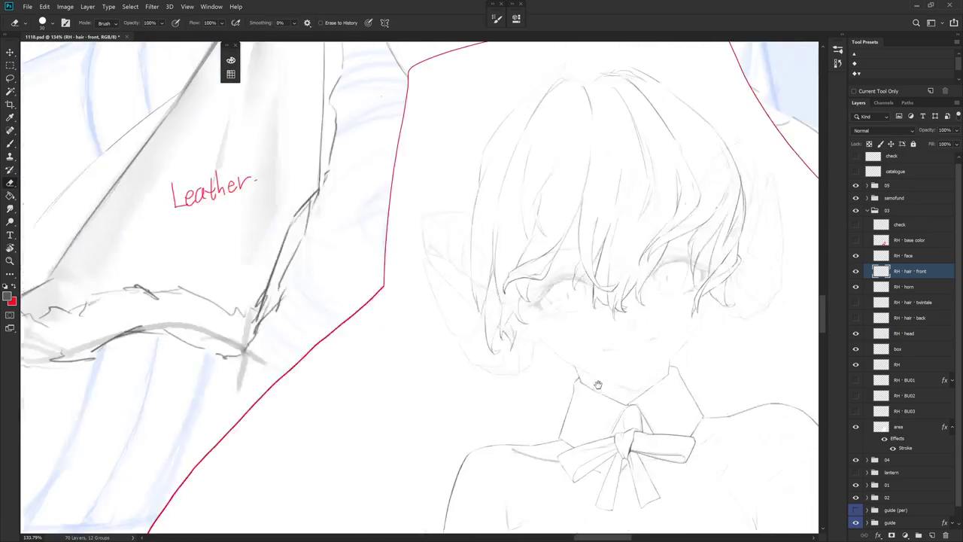
pyautogui.scroll(-5, 485, 380)
pyautogui.scroll(5, 448, 329)
pyautogui.press('b')
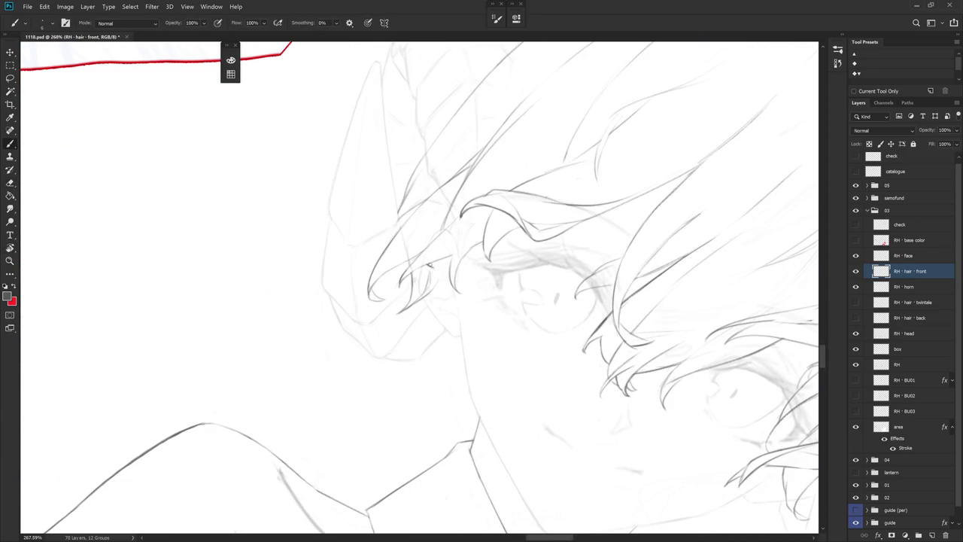
pyautogui.press('e')
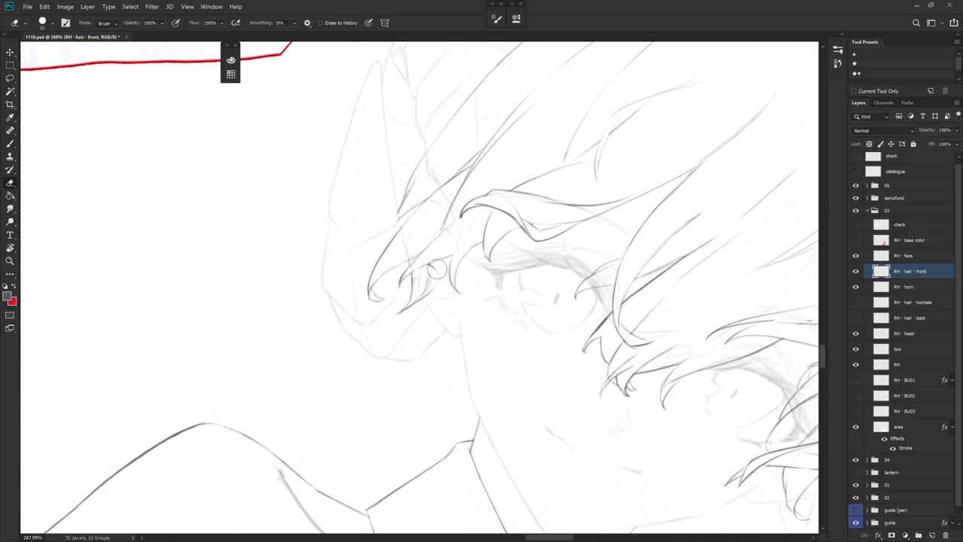
pyautogui.scroll(-3, 450, 317)
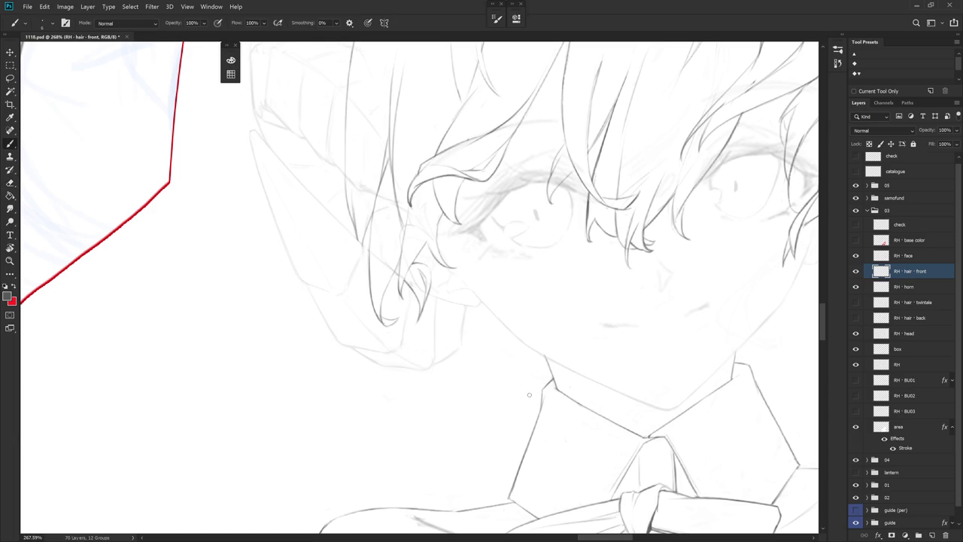
pyautogui.moveTo(594, 431); pyautogui.dragTo(426, 287)
pyautogui.press('b')
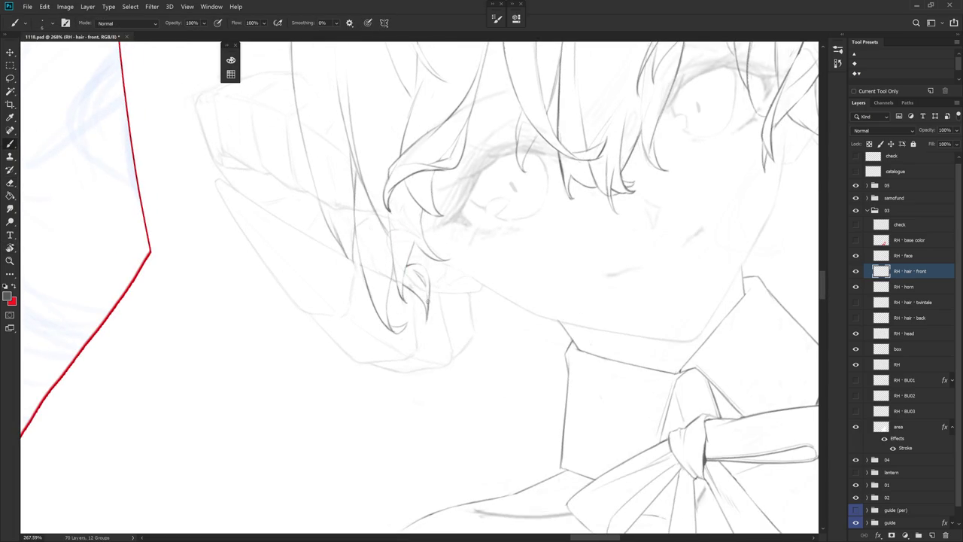
pyautogui.moveTo(428, 286)
pyautogui.mouseDown()
pyautogui.moveTo(601, 348)
pyautogui.moveTo(484, 355)
pyautogui.mouseUp()
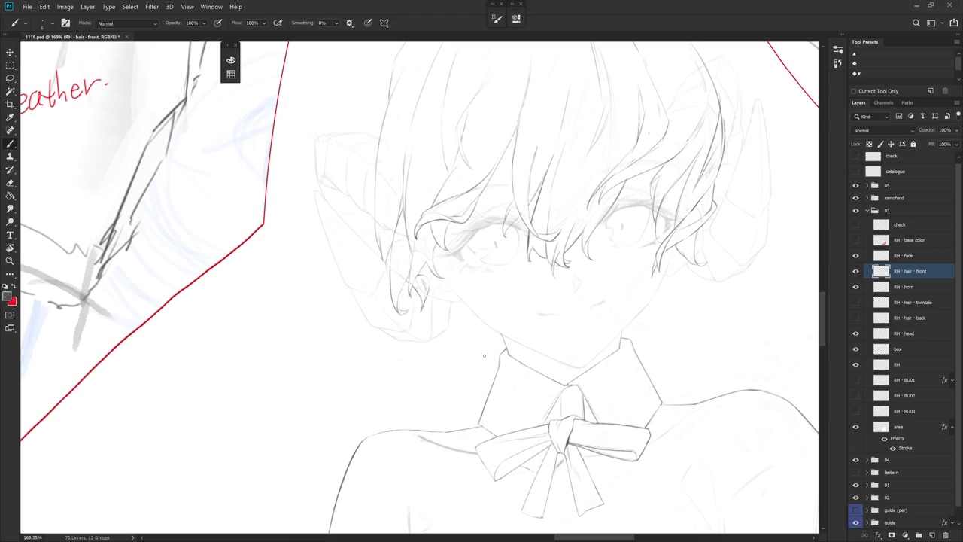
pyautogui.moveTo(483, 355); pyautogui.dragTo(477, 466)
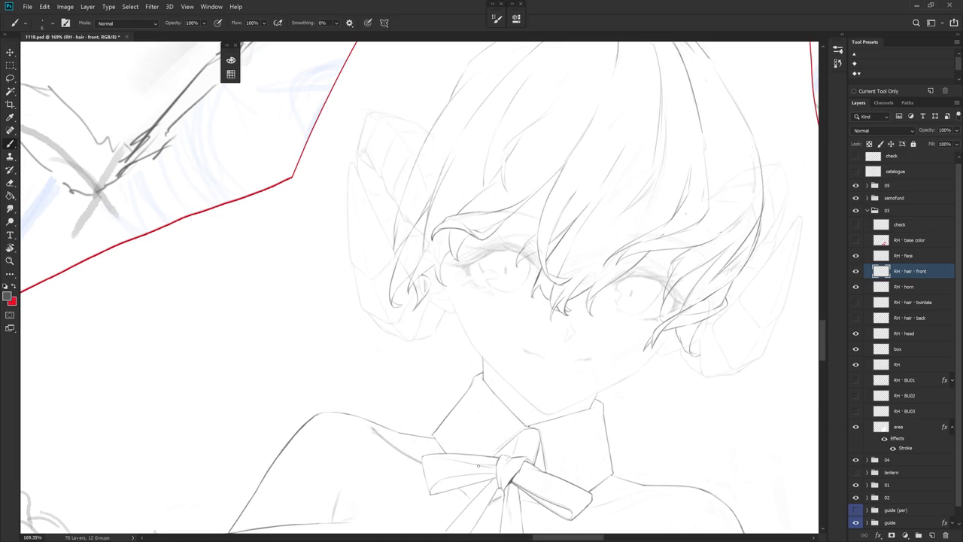
pyautogui.press('r')
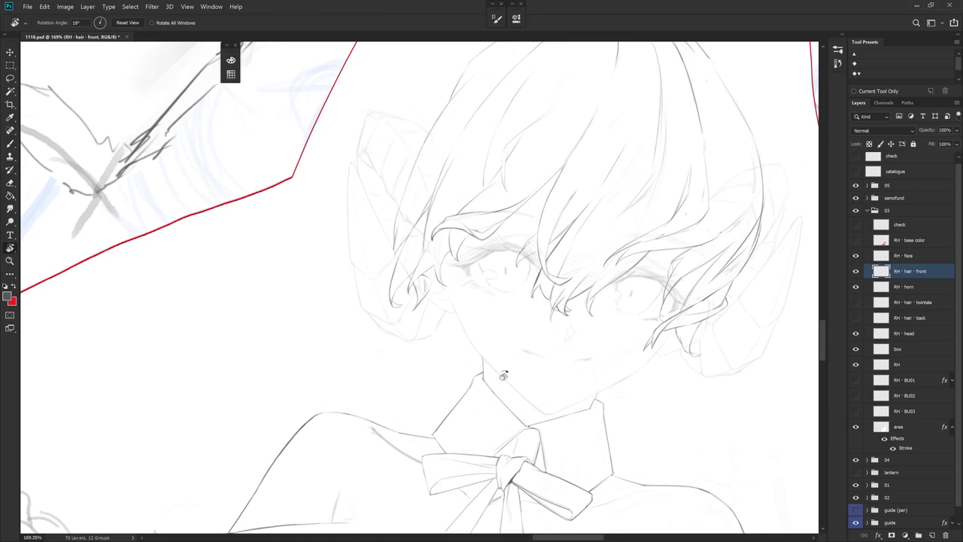
pyautogui.moveTo(478, 466); pyautogui.dragTo(578, 386)
pyautogui.press('e')
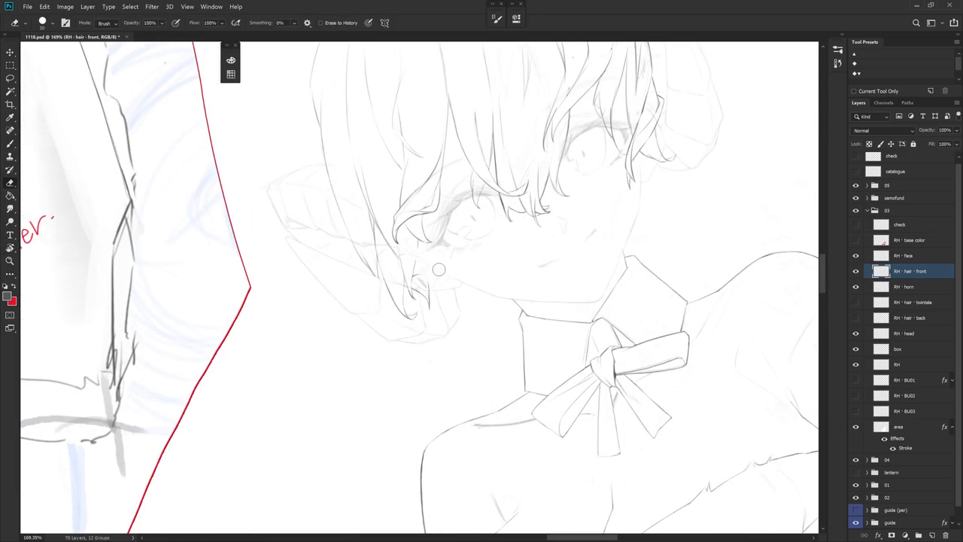
pyautogui.scroll(-5, 590, 289)
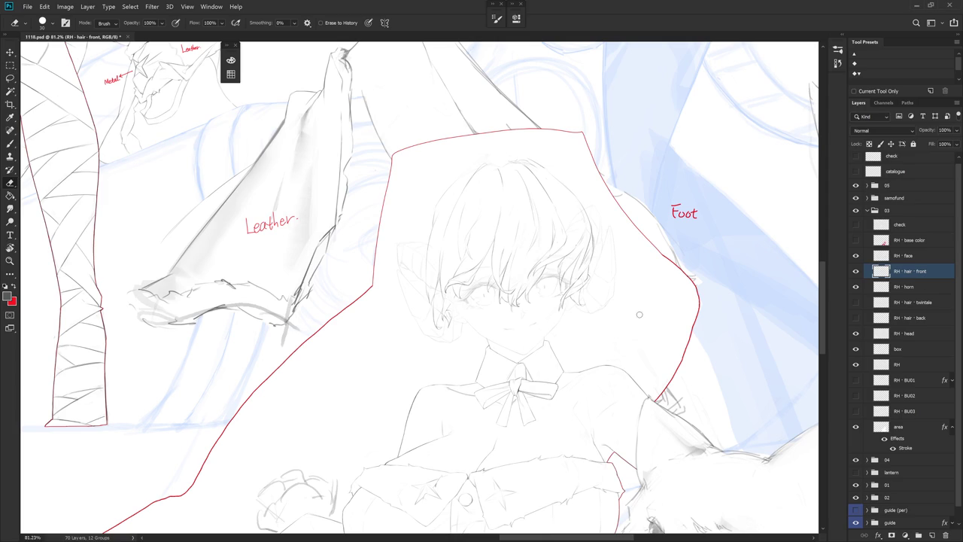
# - At 246% zoom, darken the line along the front-hair strand curling beside the ear
pyautogui.scroll(5, 457, 305)
pyautogui.press('b')
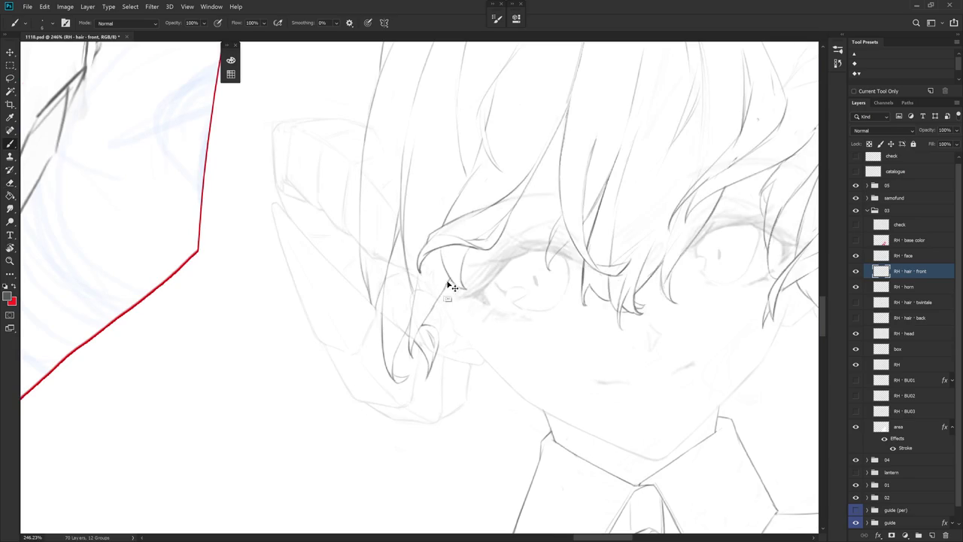
pyautogui.press('e')
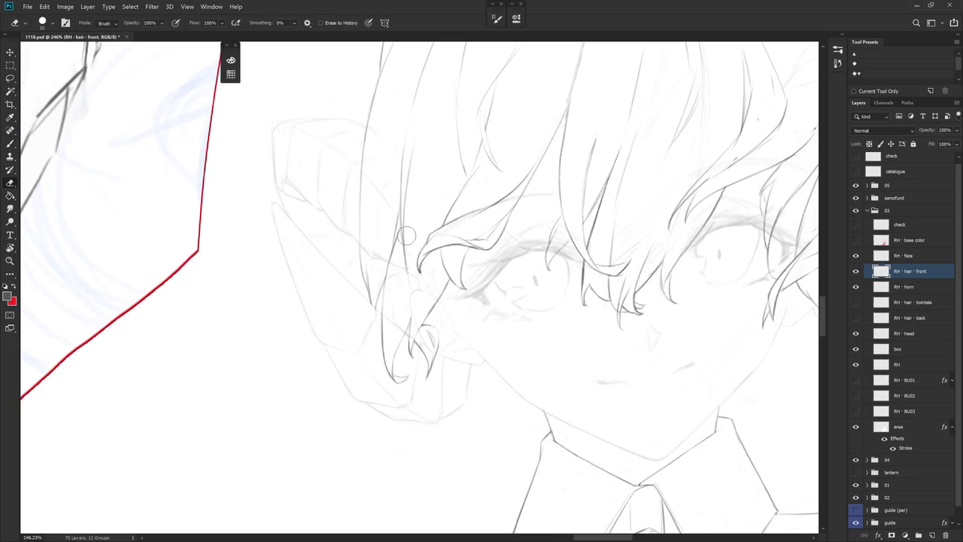
pyautogui.press('b')
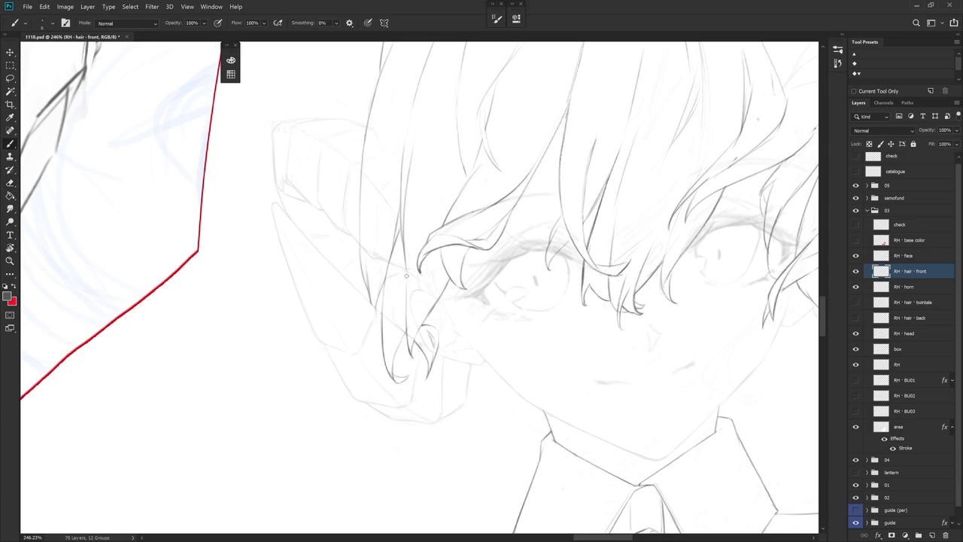
pyautogui.moveTo(407, 260); pyautogui.dragTo(409, 283)
# - On a tilted view, add a short stroke to the strand, then zoom back out
pyautogui.moveTo(480, 200); pyautogui.dragTo(527, 322)
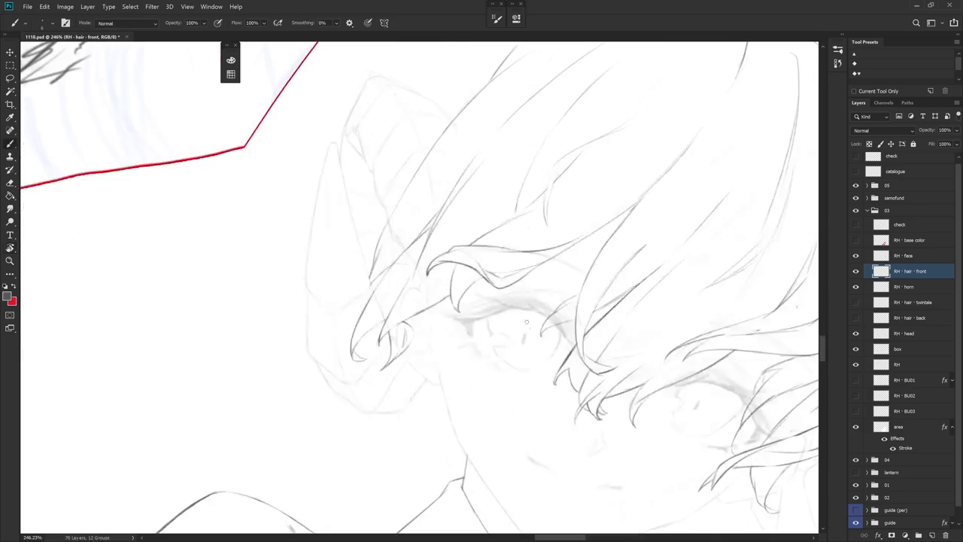
pyautogui.moveTo(428, 305); pyautogui.dragTo(418, 274)
pyautogui.moveTo(524, 281); pyautogui.dragTo(584, 287)
pyautogui.press('e')
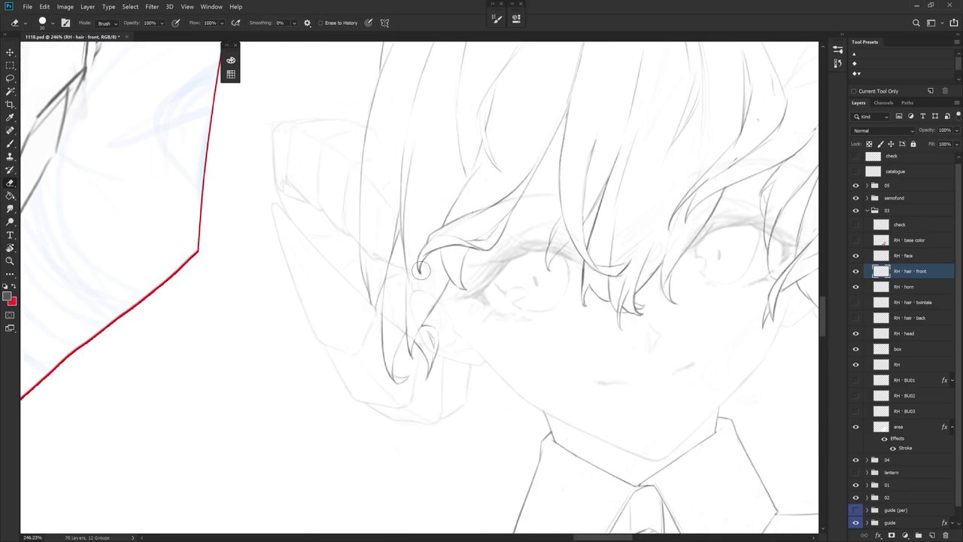
pyautogui.press('b')
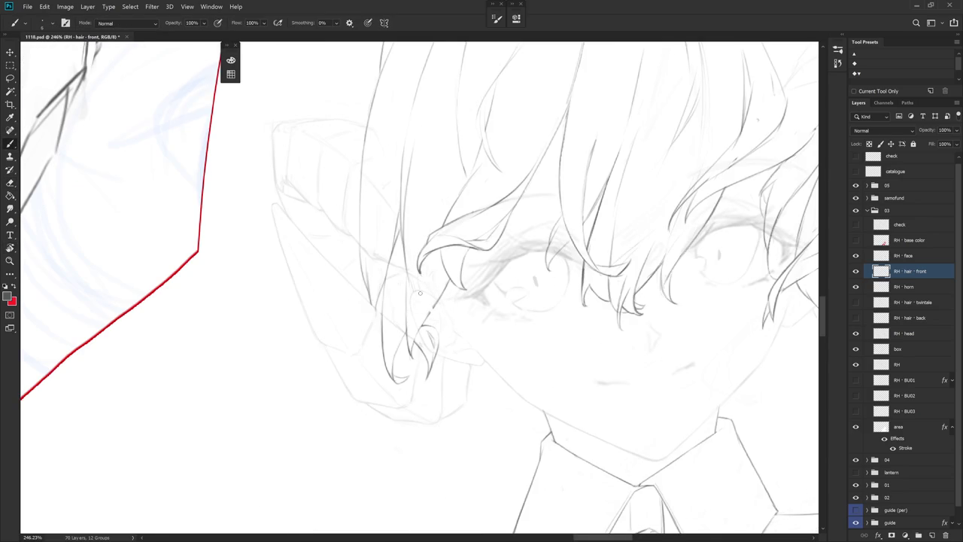
pyautogui.scroll(-2, 534, 367)
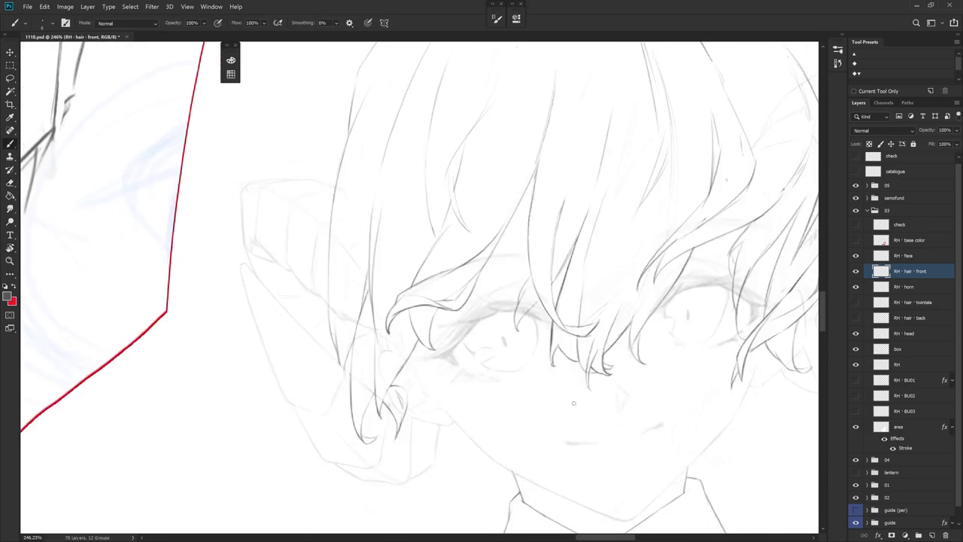
pyautogui.scroll(-2, 591, 305)
pyautogui.moveTo(591, 304); pyautogui.dragTo(574, 283)
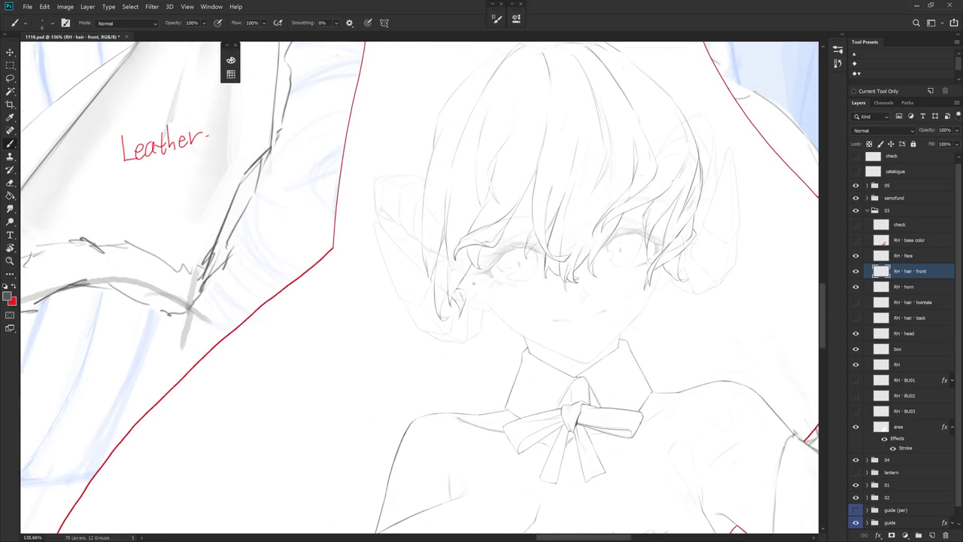
# - Zoom out to 43.5% to review the whole annotated sketch composition
pyautogui.scroll(3, 477, 285)
pyautogui.press('e')
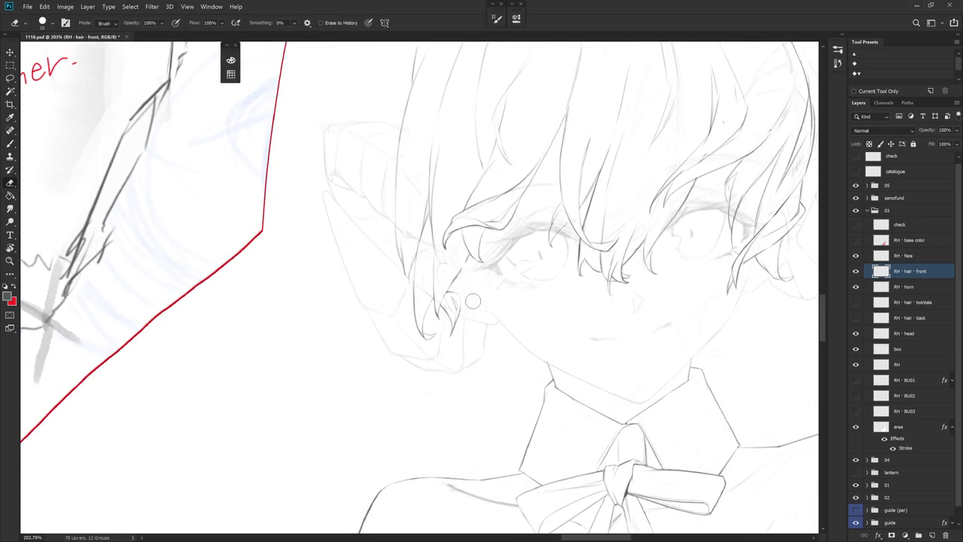
pyautogui.press('b')
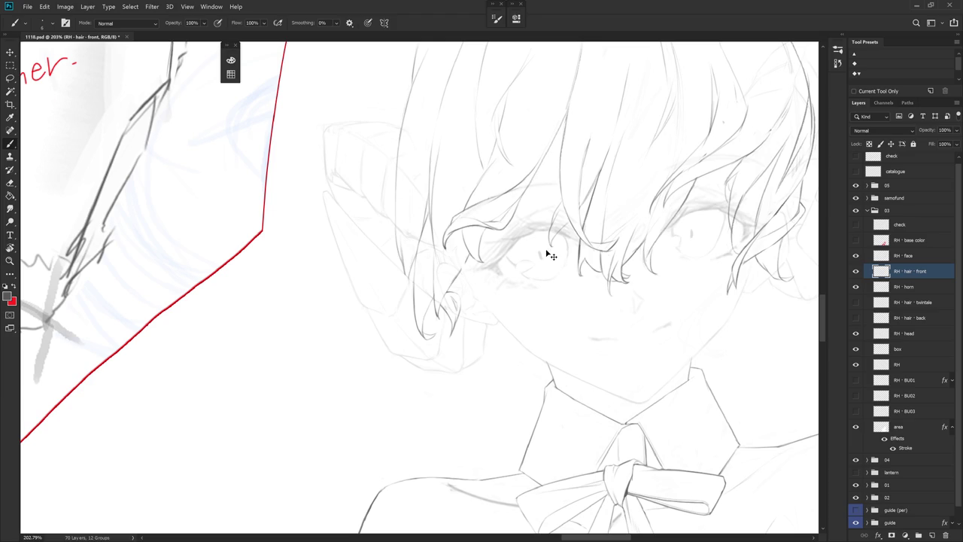
pyautogui.scroll(-2, 565, 330)
pyautogui.scroll(-2, 564, 339)
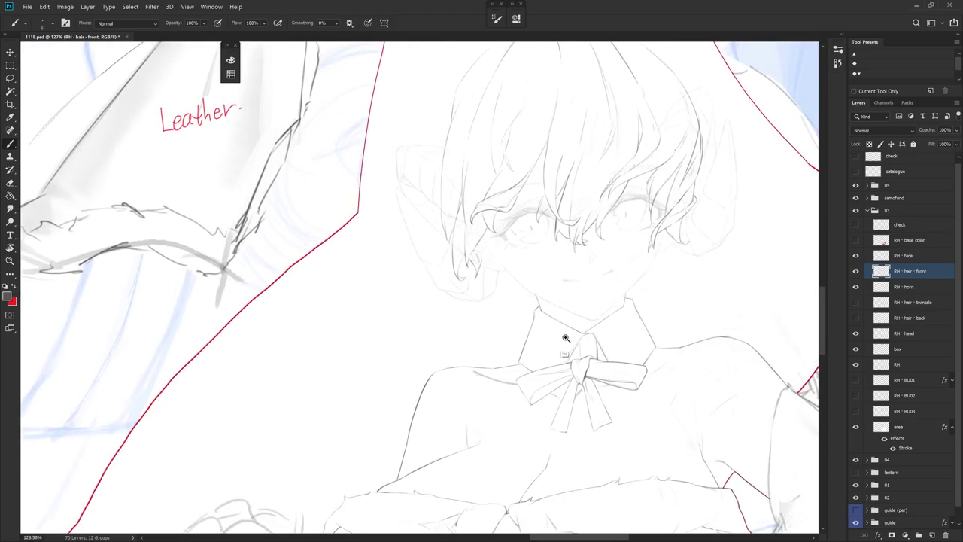
pyautogui.scroll(-2, 566, 352)
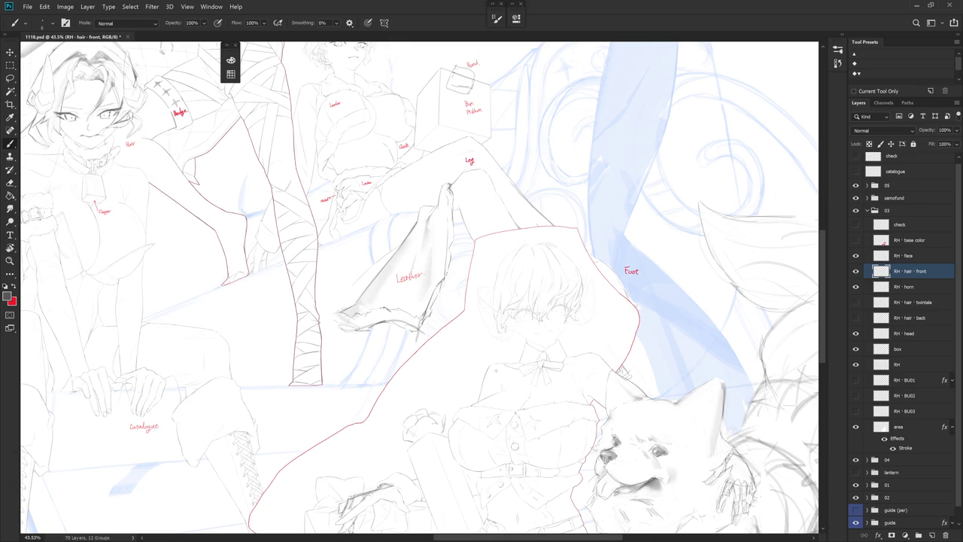
# - Zoom back to 162% on the face and erase stray strokes beside the ear
pyautogui.scroll(5, 492, 286)
pyautogui.press('e')
pyautogui.moveTo(498, 309); pyautogui.dragTo(498, 250)
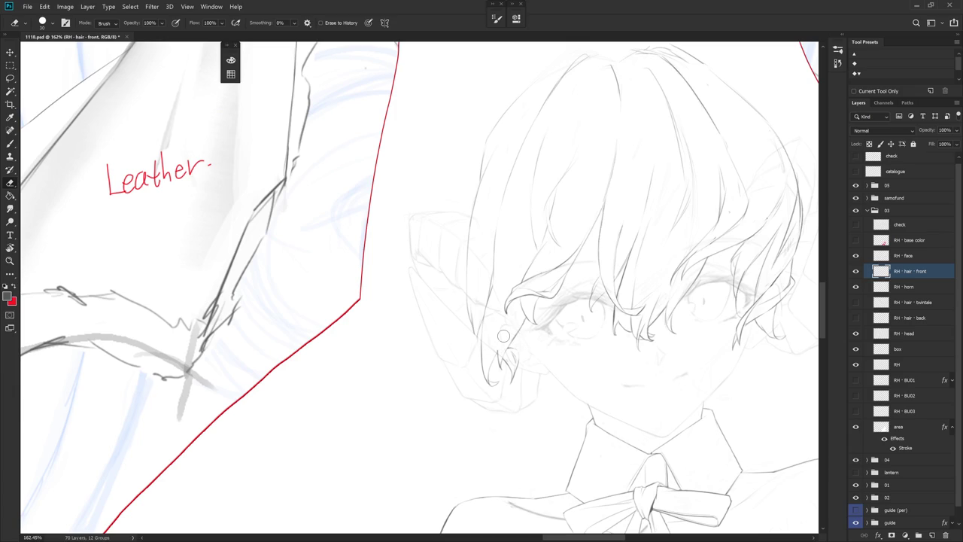
# - Draw a short line along the left hair outline near the earring
pyautogui.press('b')
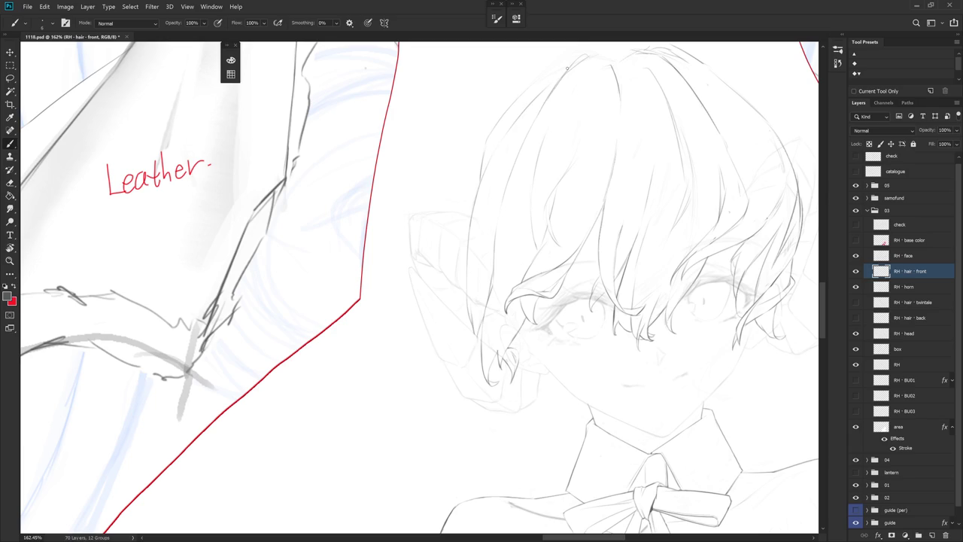
pyautogui.moveTo(554, 85); pyautogui.dragTo(537, 188)
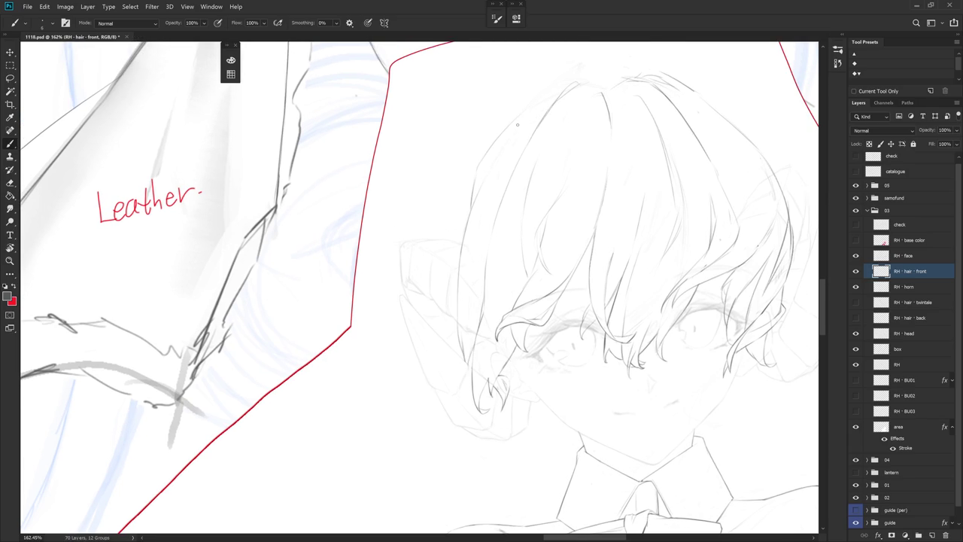
pyautogui.press('e')
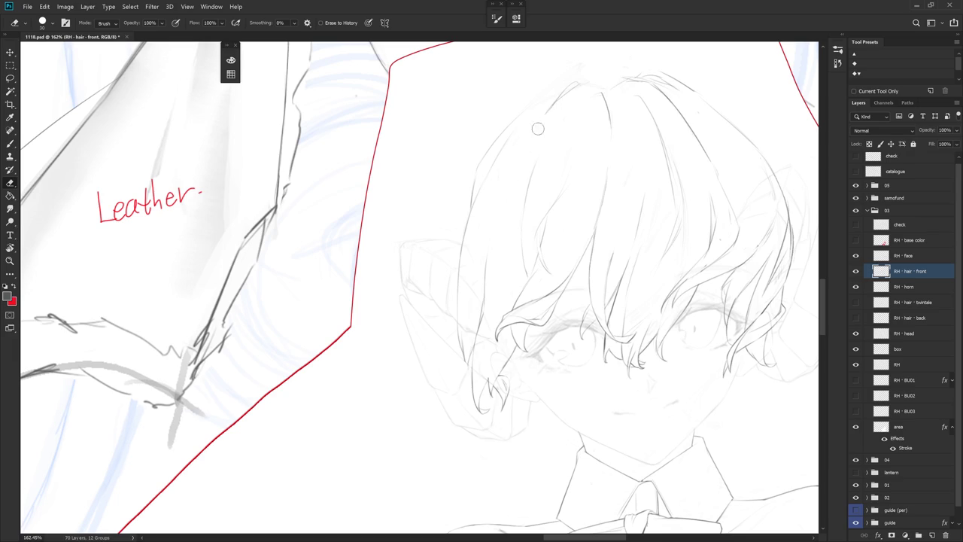
pyautogui.press('b')
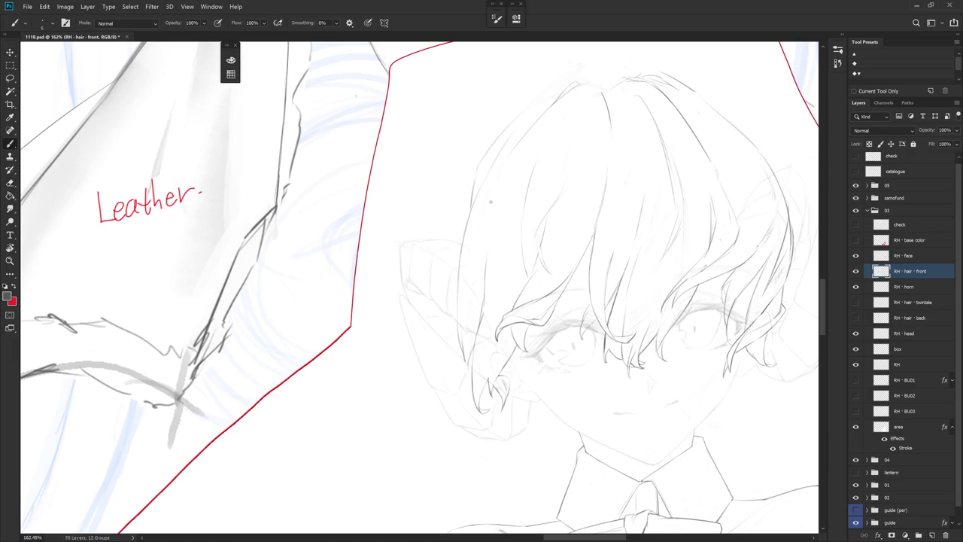
pyautogui.press('e')
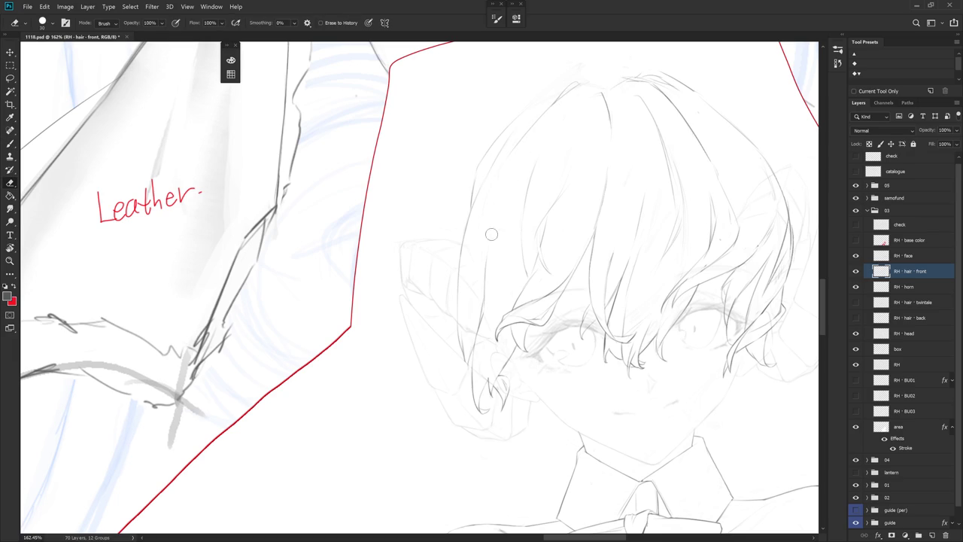
pyautogui.press('b')
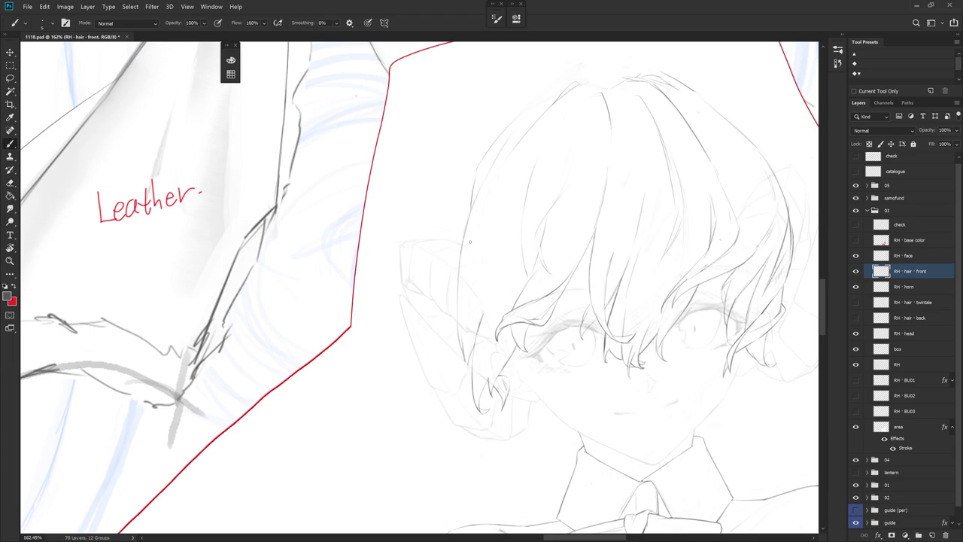
pyautogui.moveTo(468, 250); pyautogui.dragTo(459, 289)
# - Tilt the view about 17° and back, then try a strand line beside the earring and undo it
pyautogui.press('r')
pyautogui.moveTo(492, 361); pyautogui.dragTo(572, 303)
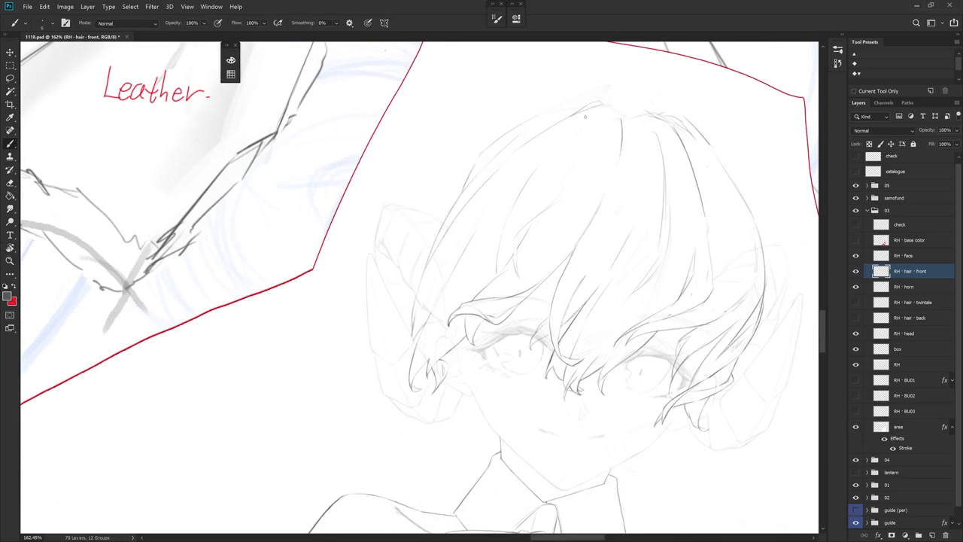
pyautogui.press('r')
pyautogui.moveTo(468, 241); pyautogui.dragTo(484, 307)
pyautogui.press('e')
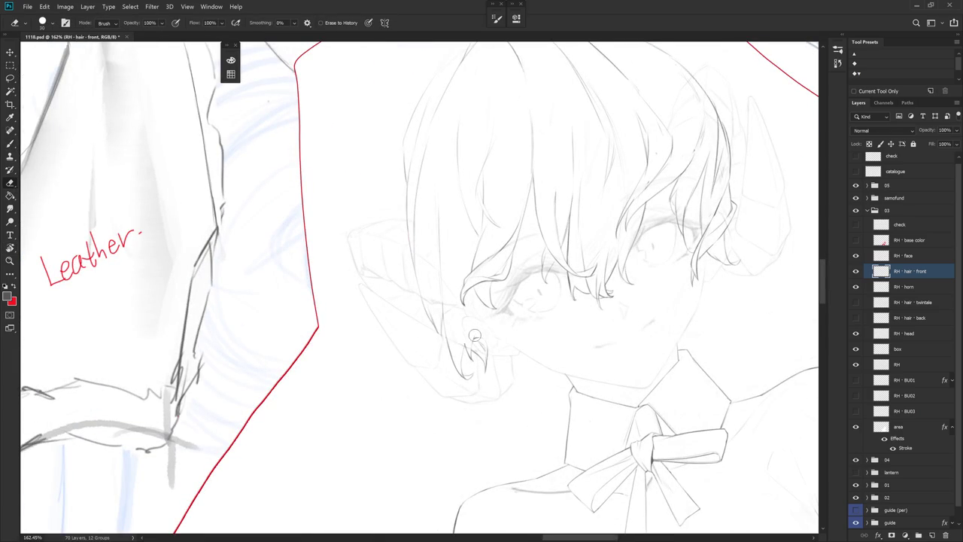
pyautogui.press('b')
pyautogui.moveTo(472, 321); pyautogui.dragTo(473, 346)
pyautogui.hotkey('ctrl', 'z')
pyautogui.hotkey('ctrl', 'z')
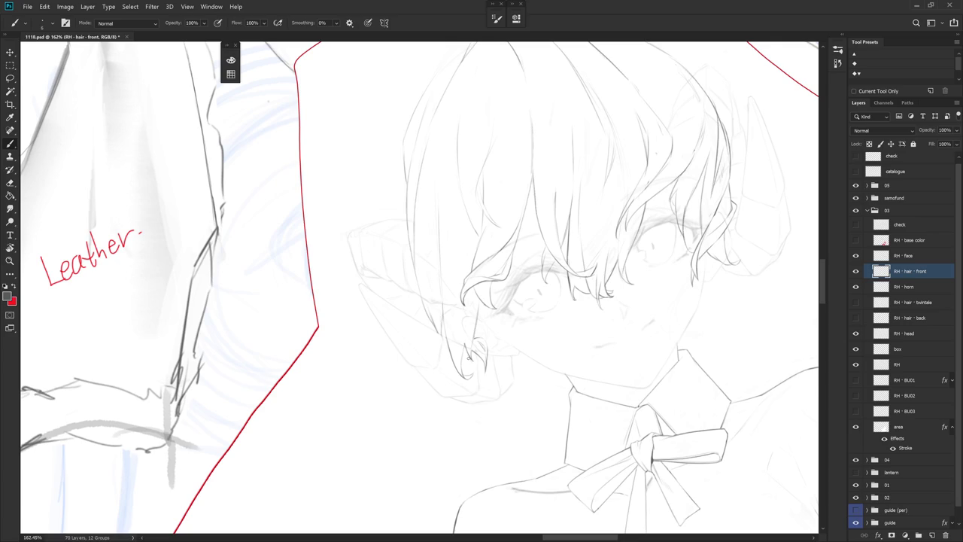
# - On a clockwise-tilted view, add short strand lines by the earring, undoing the long thin one
pyautogui.moveTo(510, 299); pyautogui.dragTo(534, 382)
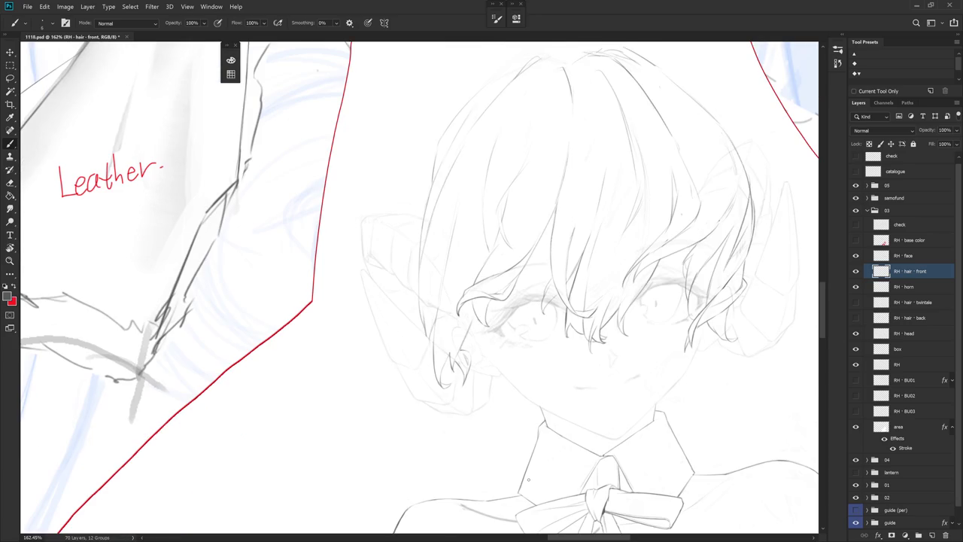
pyautogui.press('e')
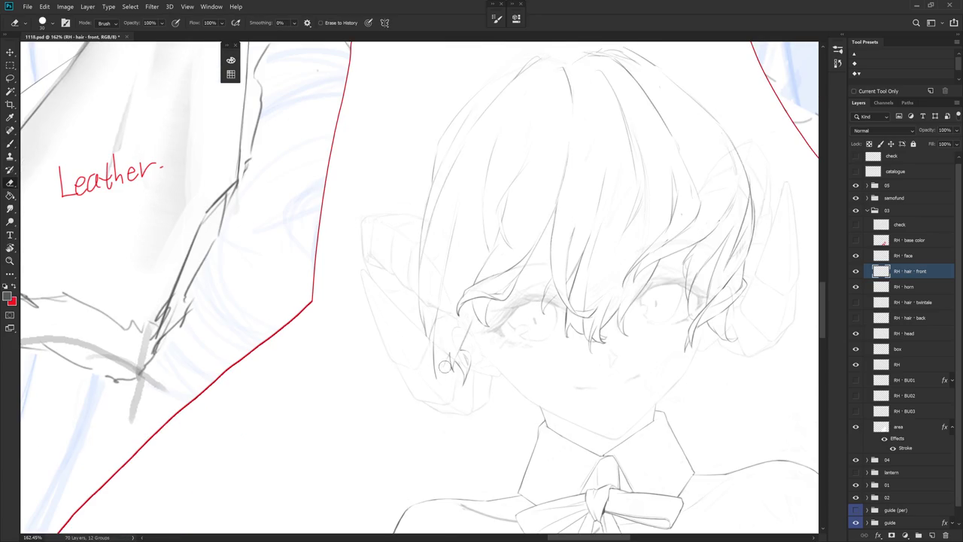
pyautogui.press('b')
pyautogui.moveTo(442, 363); pyautogui.dragTo(438, 381)
pyautogui.press('e')
pyautogui.press('b')
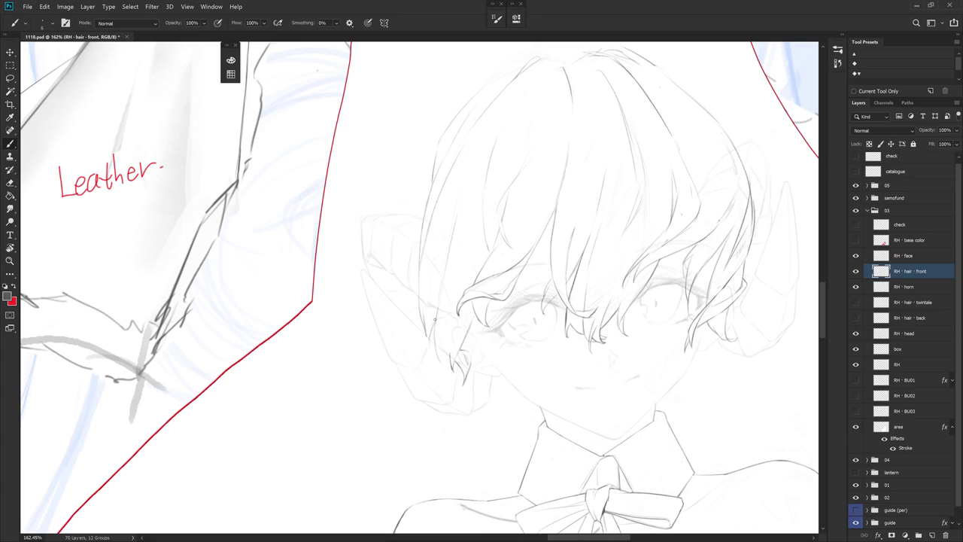
pyautogui.moveTo(434, 336); pyautogui.dragTo(469, 468)
pyautogui.hotkey('ctrl', 'z')
pyautogui.press('r')
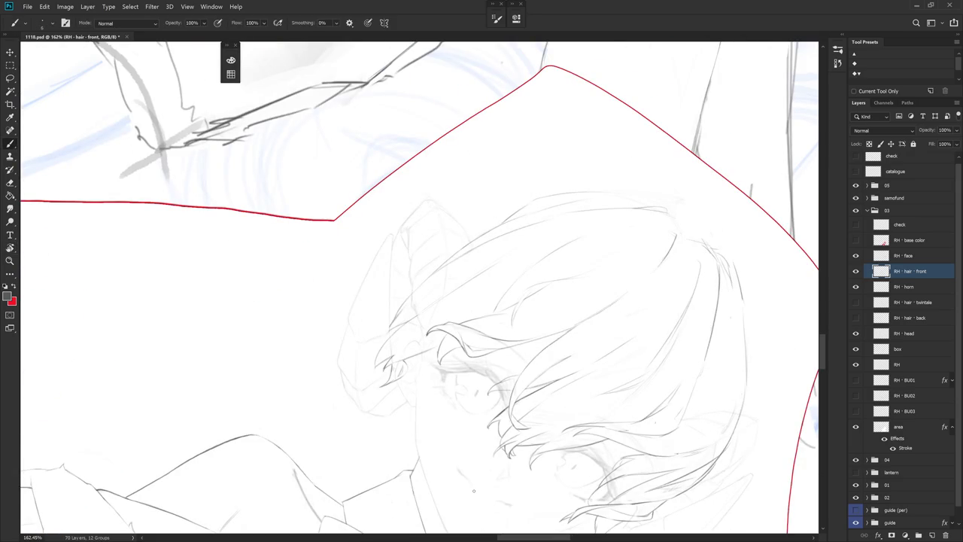
# - With the view upright, try a thin hair strand beside the ear and undo it
pyautogui.press('Escape')
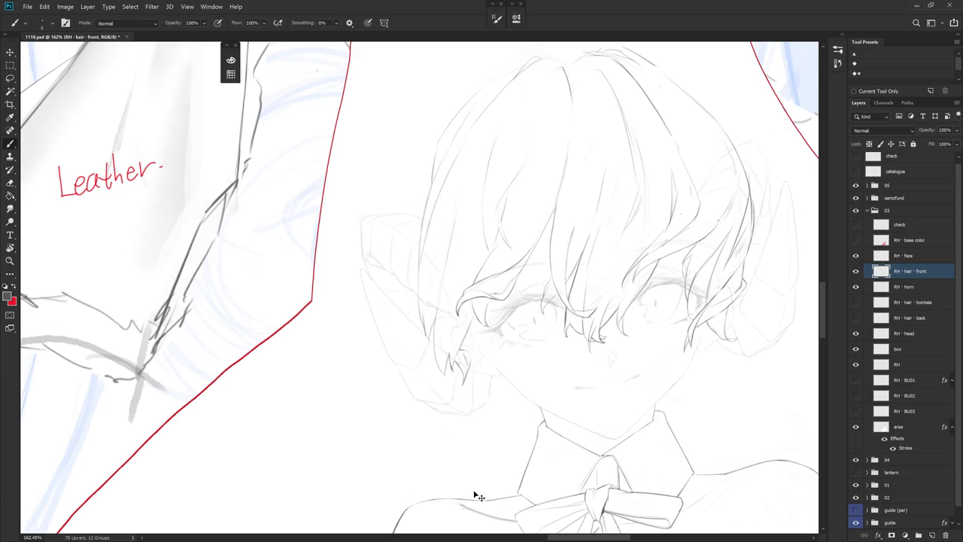
pyautogui.hotkey('ctrl', 'z')
pyautogui.hotkey('ctrl', 'z')
pyautogui.hotkey('ctrl', 'z')
pyautogui.press('e')
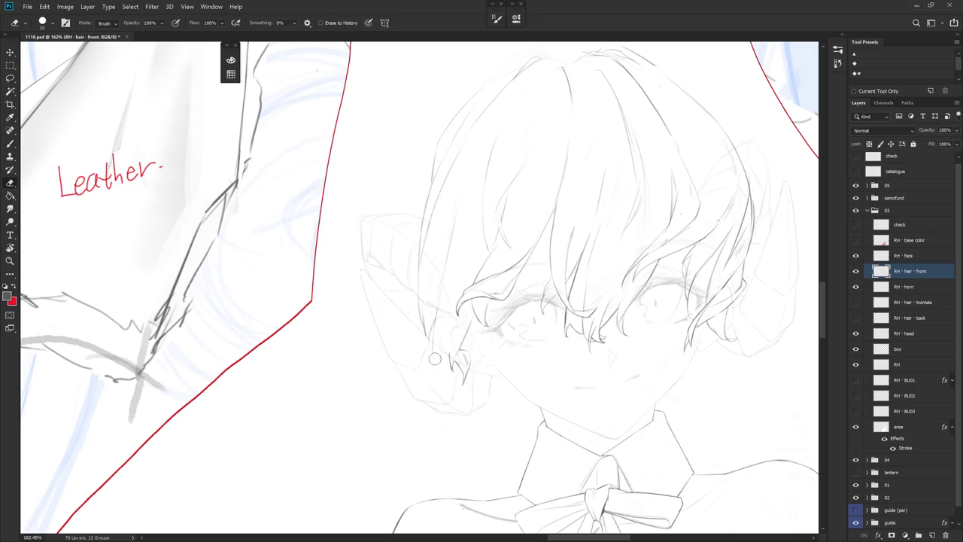
pyautogui.press('b')
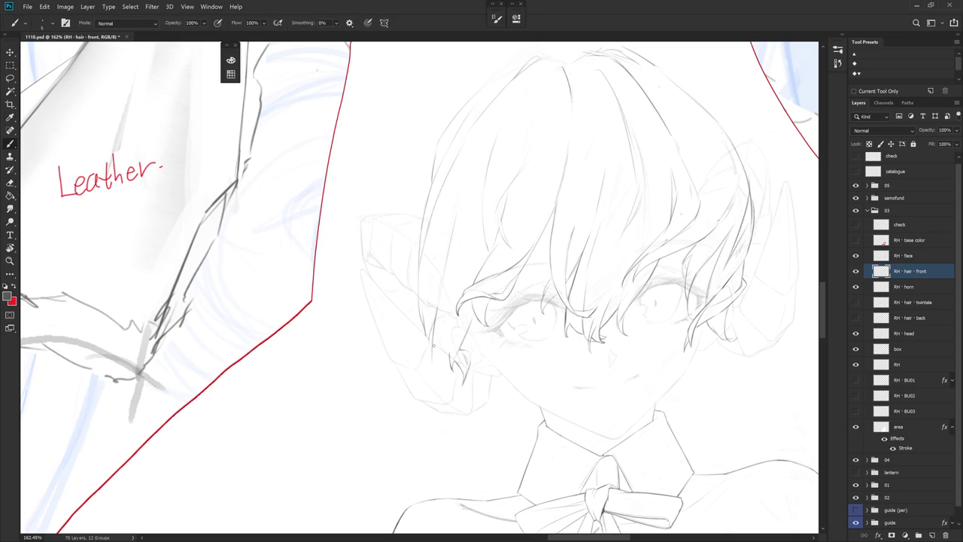
pyautogui.moveTo(434, 324); pyautogui.dragTo(441, 377)
pyautogui.hotkey('ctrl', 'z')
pyautogui.hotkey('ctrl', 'z')
pyautogui.hotkey('ctrl', 'z')
# - Tilt the view about 30° clockwise and retry the short strokes by the ear
pyautogui.press('r')
pyautogui.moveTo(498, 334); pyautogui.dragTo(464, 366)
pyautogui.press('e')
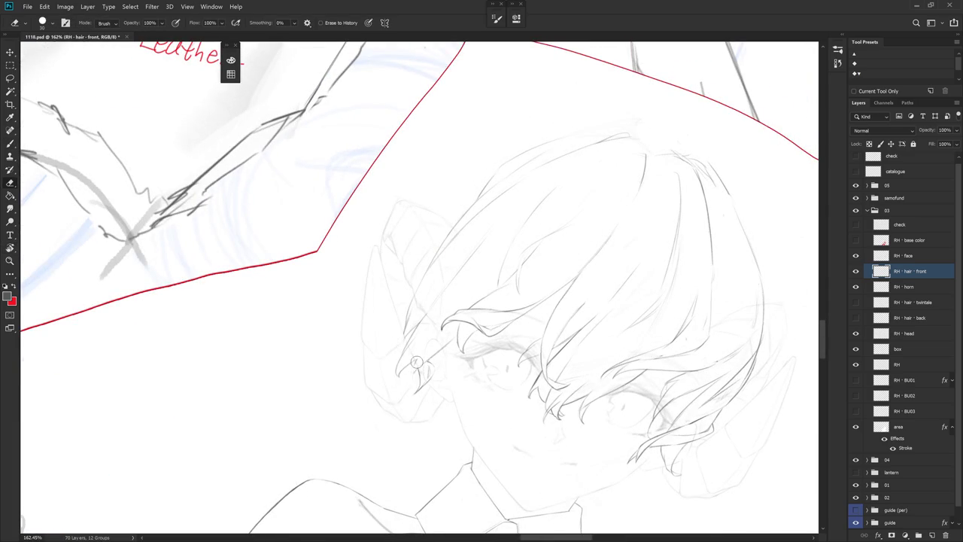
pyautogui.press('b')
pyautogui.moveTo(419, 364); pyautogui.dragTo(413, 381)
pyautogui.hotkey('ctrl', 'z')
# - Return the view upright and redraw the thin hair strand in place
pyautogui.press('e')
pyautogui.press('r')
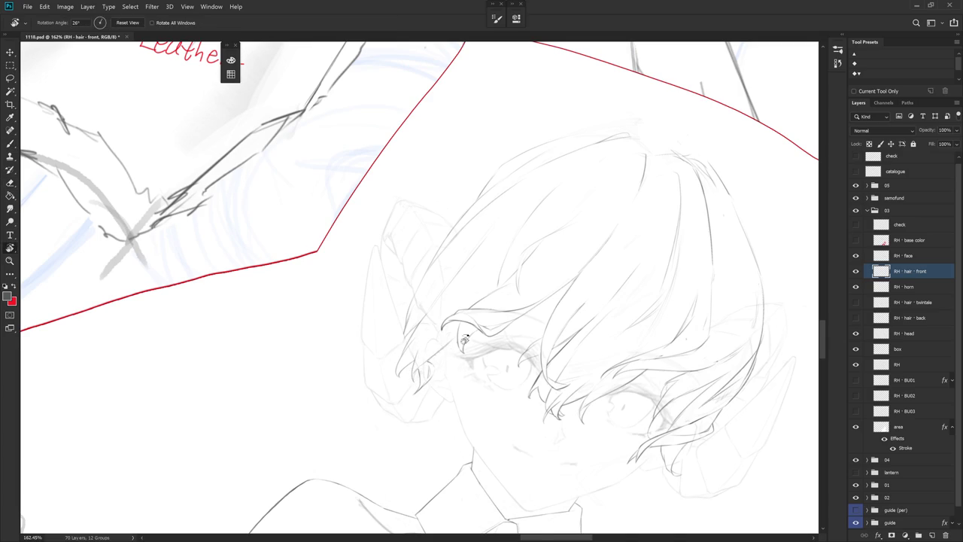
pyautogui.press('Escape')
pyautogui.press('b')
pyautogui.hotkey('ctrl', 'z')
pyautogui.moveTo(447, 290)
pyautogui.mouseDown()
pyautogui.moveTo(450, 340)
pyautogui.moveTo(464, 345)
pyautogui.mouseUp()
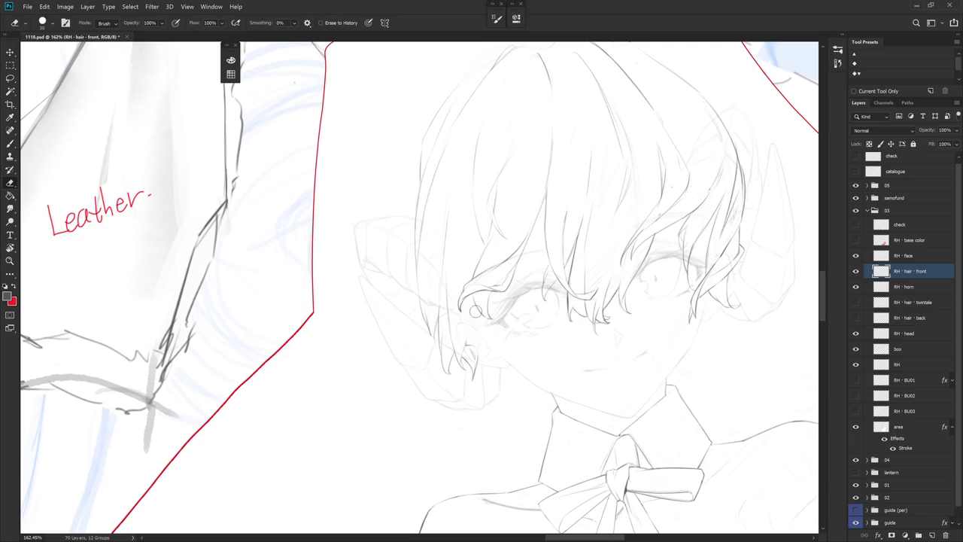
# - Erase part of the strand by the ear, add a short dark mark, and recentre on the face
pyautogui.press('e')
pyautogui.moveTo(467, 344); pyautogui.dragTo(468, 347)
pyautogui.press('b')
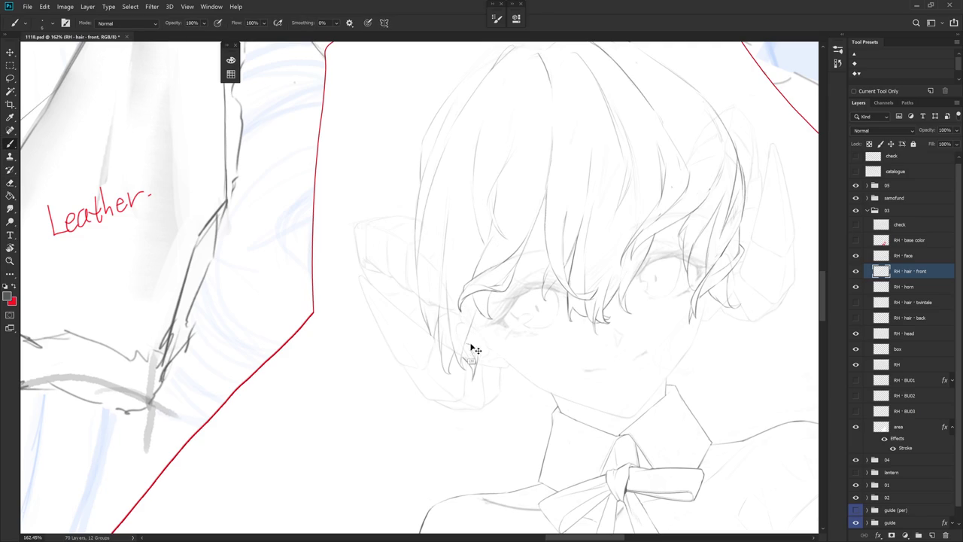
pyautogui.moveTo(467, 349); pyautogui.dragTo(465, 344)
pyautogui.moveTo(500, 325); pyautogui.dragTo(531, 492)
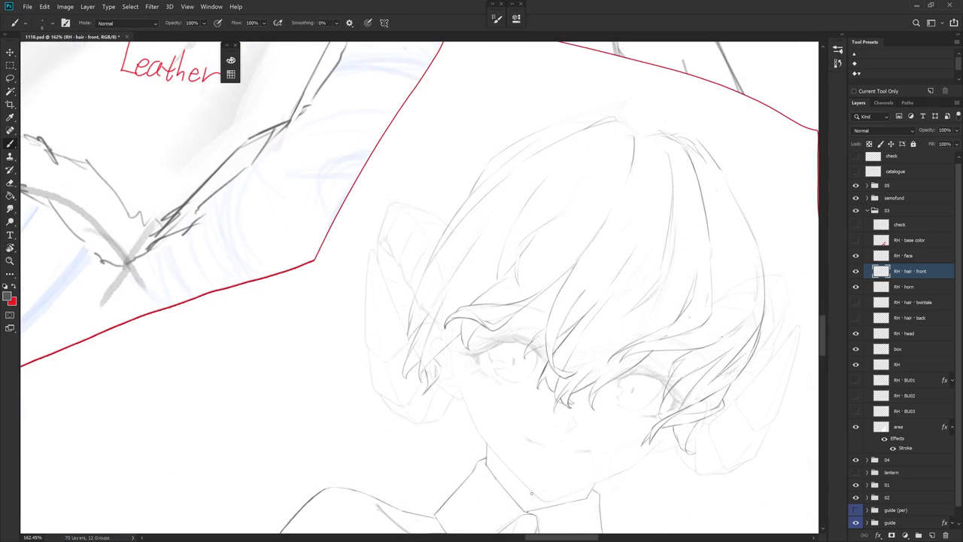
pyautogui.press('Escape')
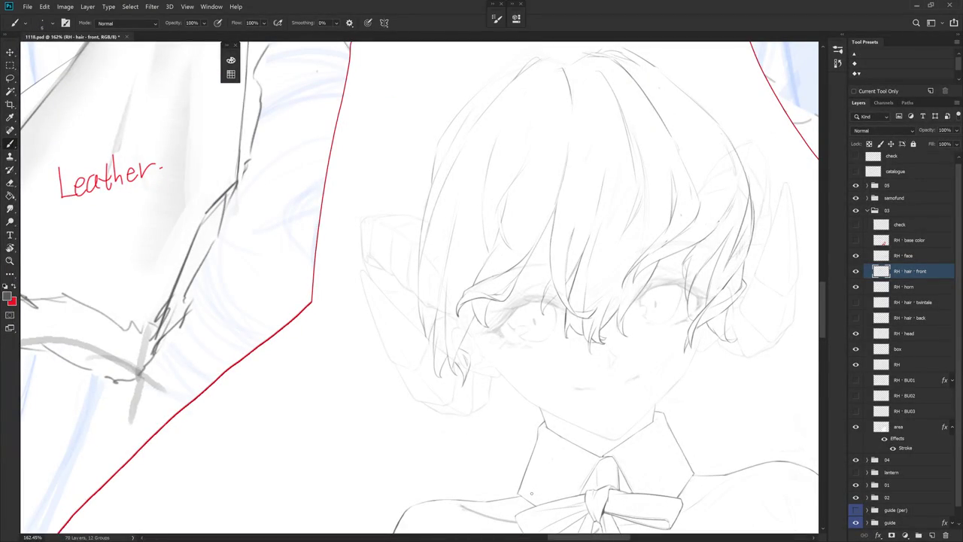
pyautogui.moveTo(531, 492); pyautogui.dragTo(519, 519)
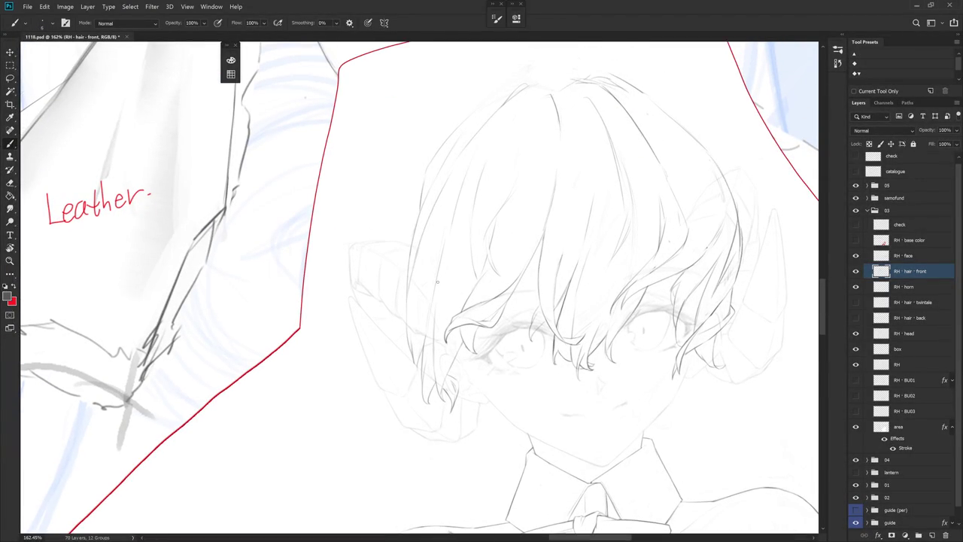